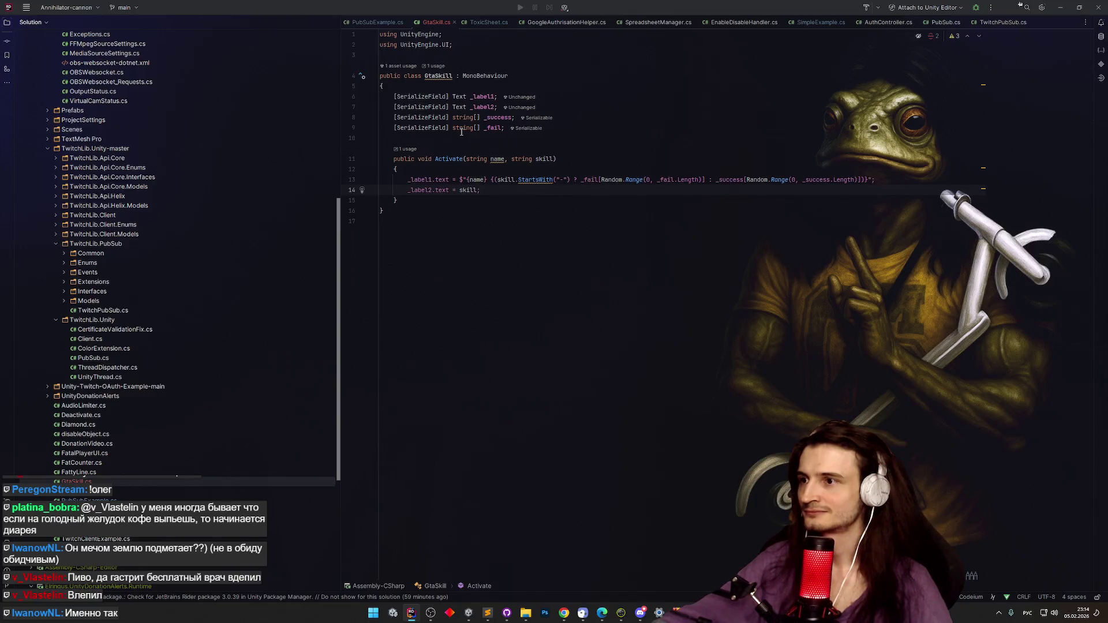
# Start a GameObject line at the end of Activate, then erase the mistyped attempt.
pyautogui.press('Return')
pyautogui.write('Пфь')
pyautogui.press('Down')
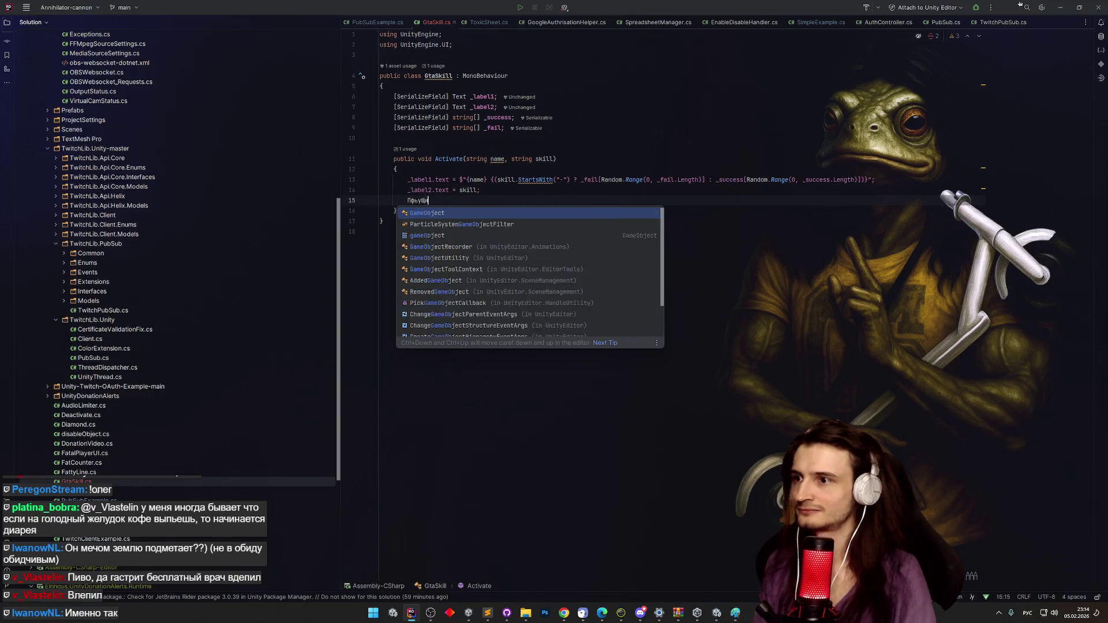
pyautogui.press('Return')
pyautogui.write('м')
pyautogui.press('BackSpace')
pyautogui.write('.SEt')
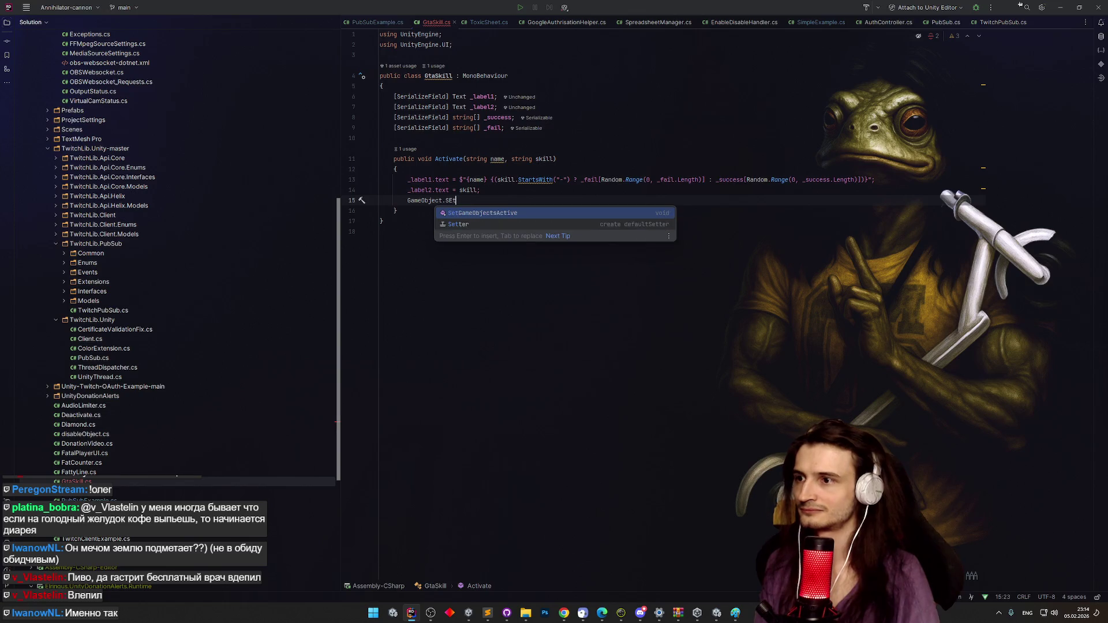
pyautogui.press('BackSpace')
pyautogui.press('BackSpace')
pyautogui.press('BackSpace')
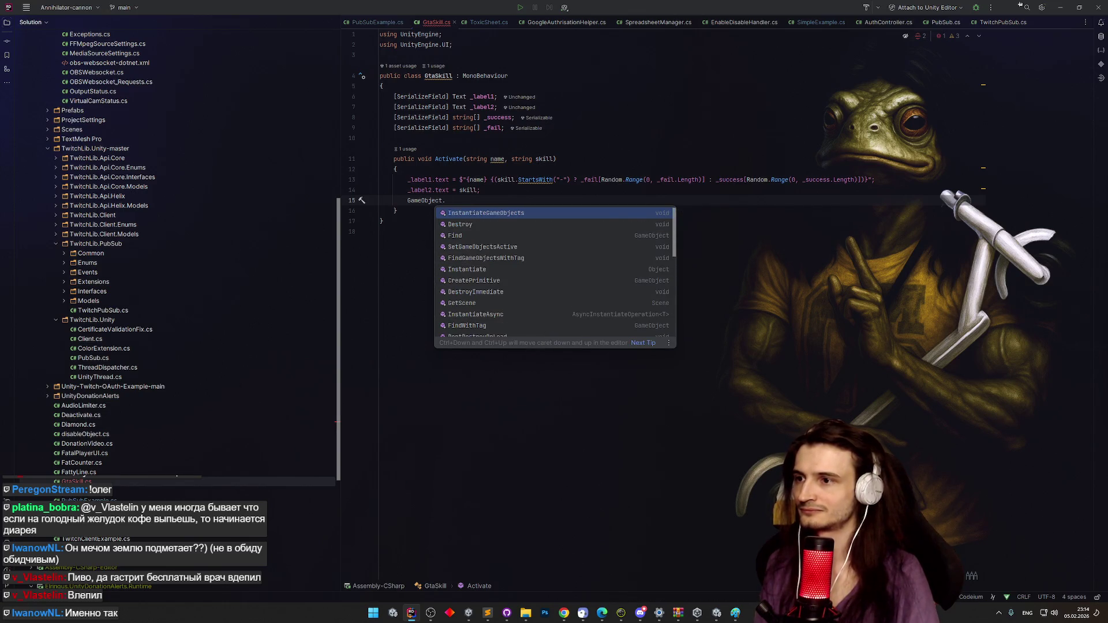
pyautogui.press('BackSpace')
pyautogui.press('BackSpace')
pyautogui.press('BackSpace')
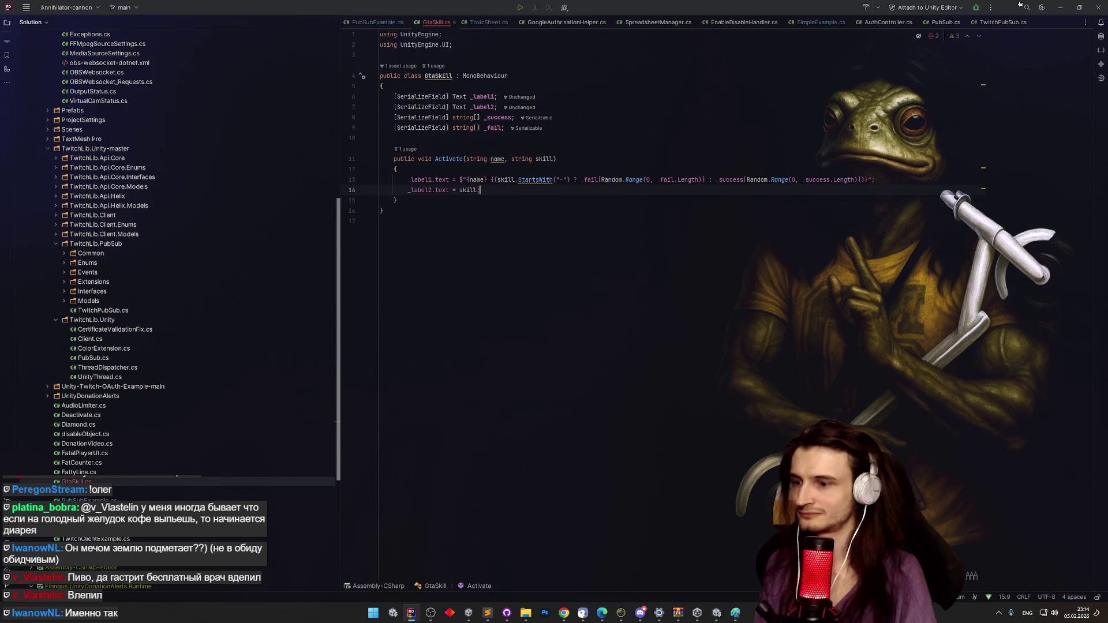
# Add gameObject.SetActive(true) at the end of Activate and open PubSubExample.cs.
pyautogui.press('Return')
pyautogui.write('gameObject.')
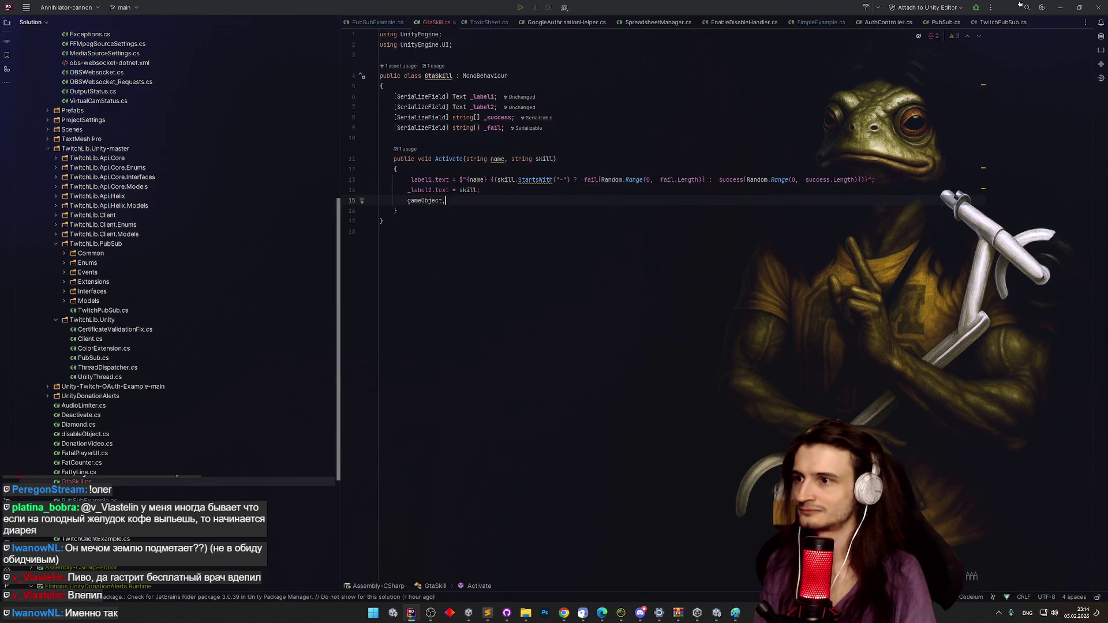
pyautogui.write('S')
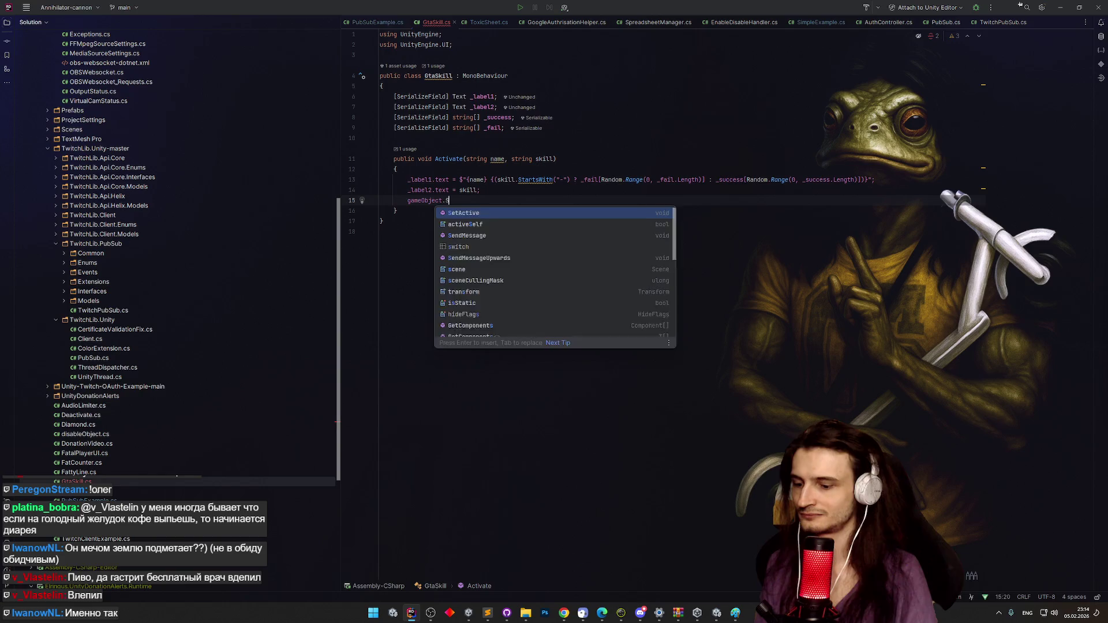
pyautogui.write('etActi')
pyautogui.press('Return')
pyautogui.write('true);')
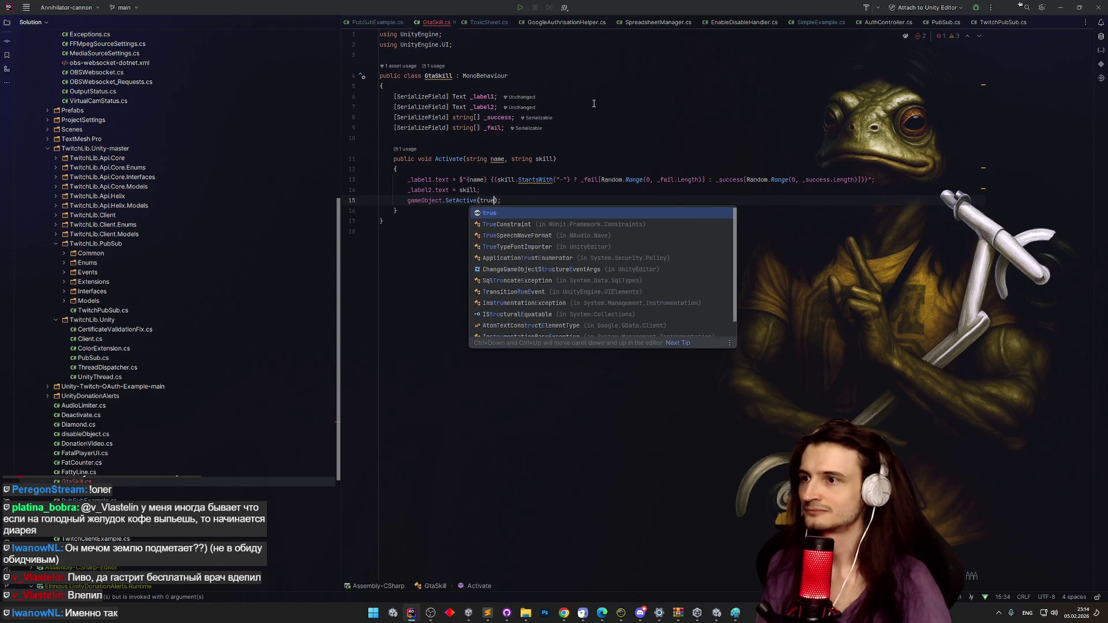
pyautogui.click(595, 102)
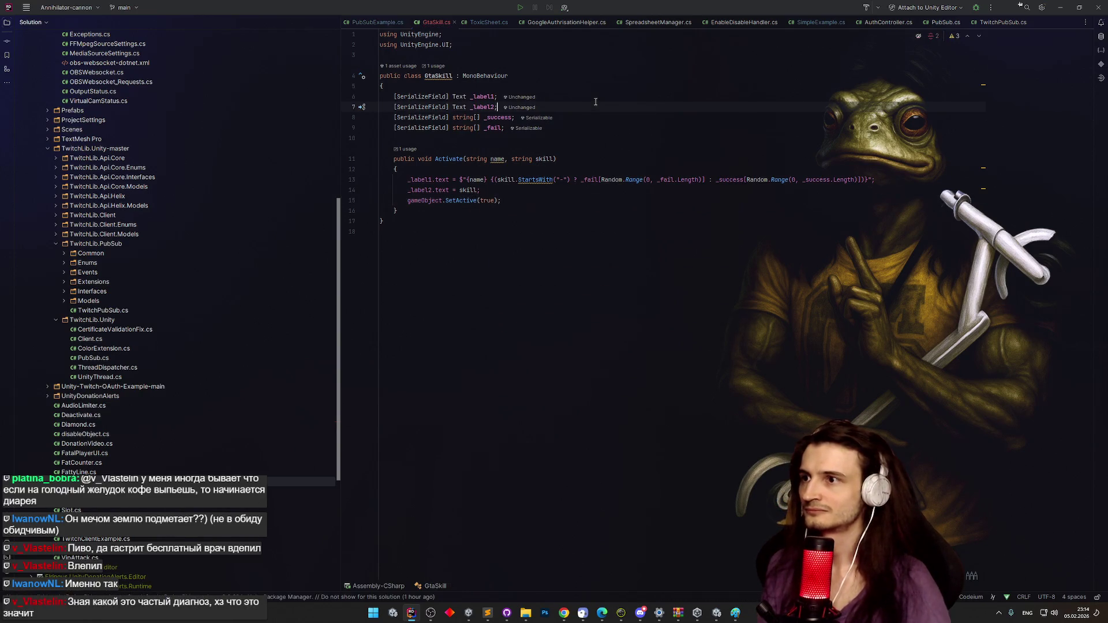
pyautogui.click(390, 24)
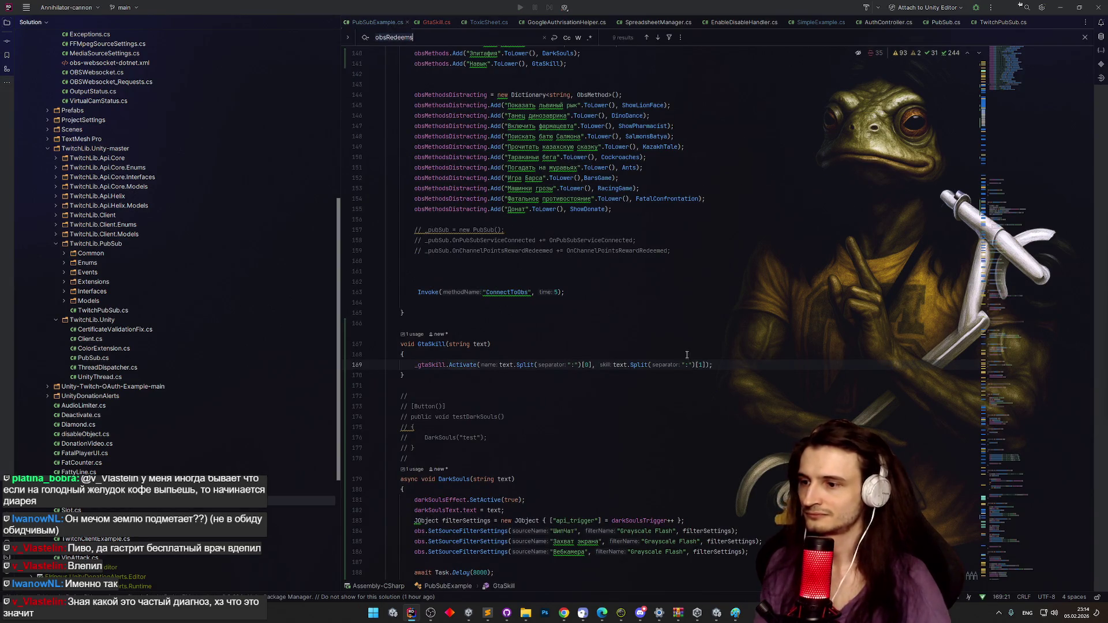
# Declare the GtaSkill handler async and add an 'await' line after its Activate call.
pyautogui.scroll(-2, 473, 260)
pyautogui.click(401, 301)
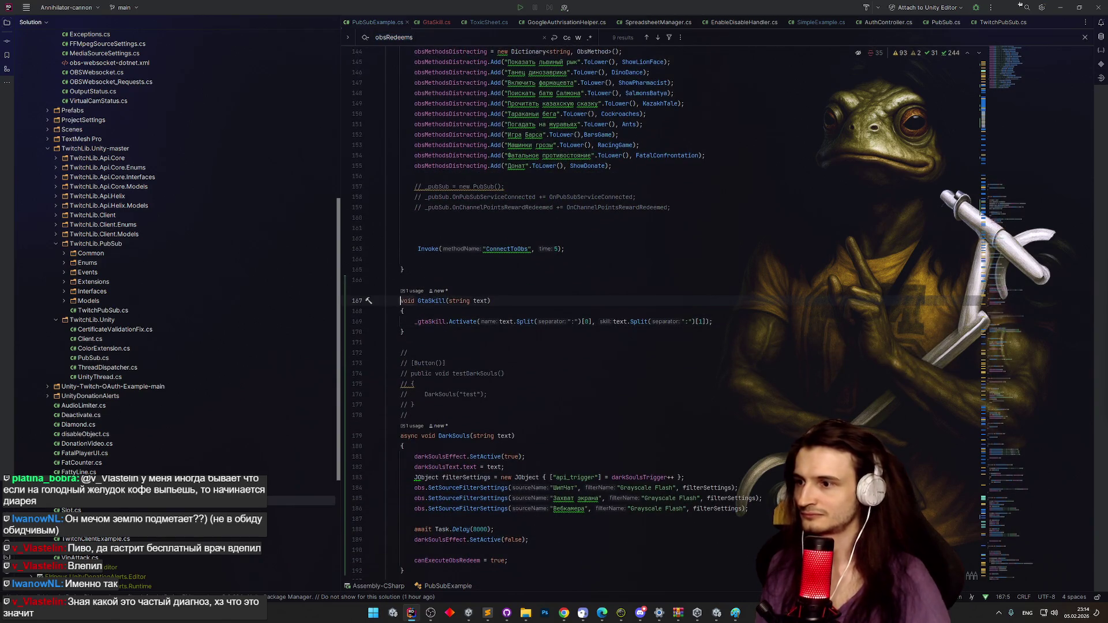
pyautogui.write('async')
pyautogui.press('Down')
pyautogui.press('Down')
pyautogui.press('End')
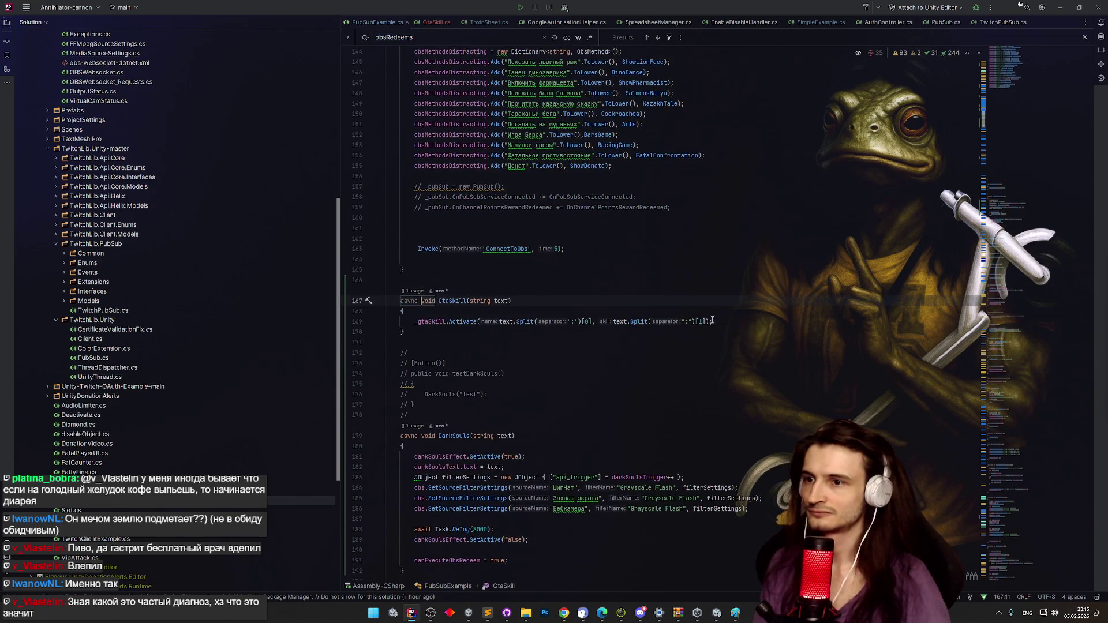
pyautogui.press('Return')
pyautogui.write('await')
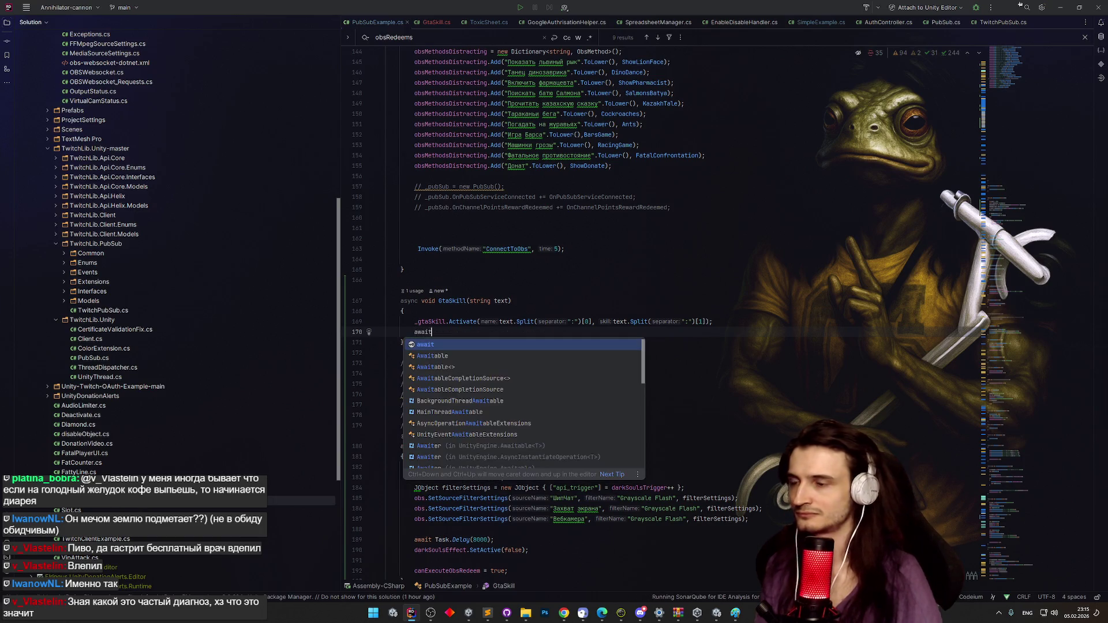
pyautogui.click(716, 613)
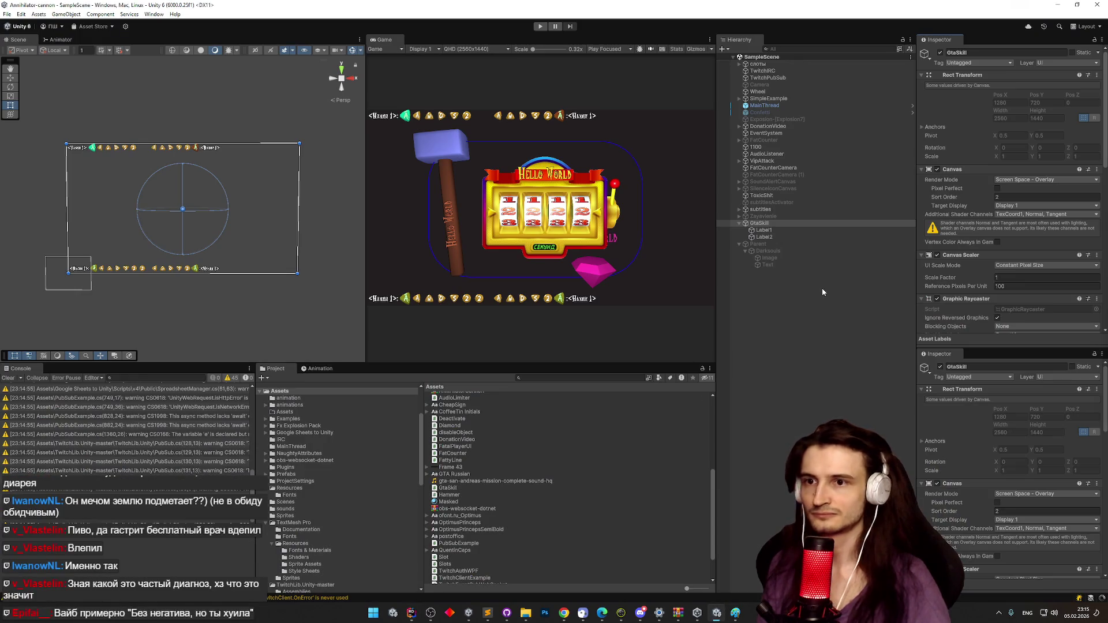
# Review the gta-san-andreas-mission-complete-sound-hq clip's properties window, then close it.
pyautogui.click(507, 482)
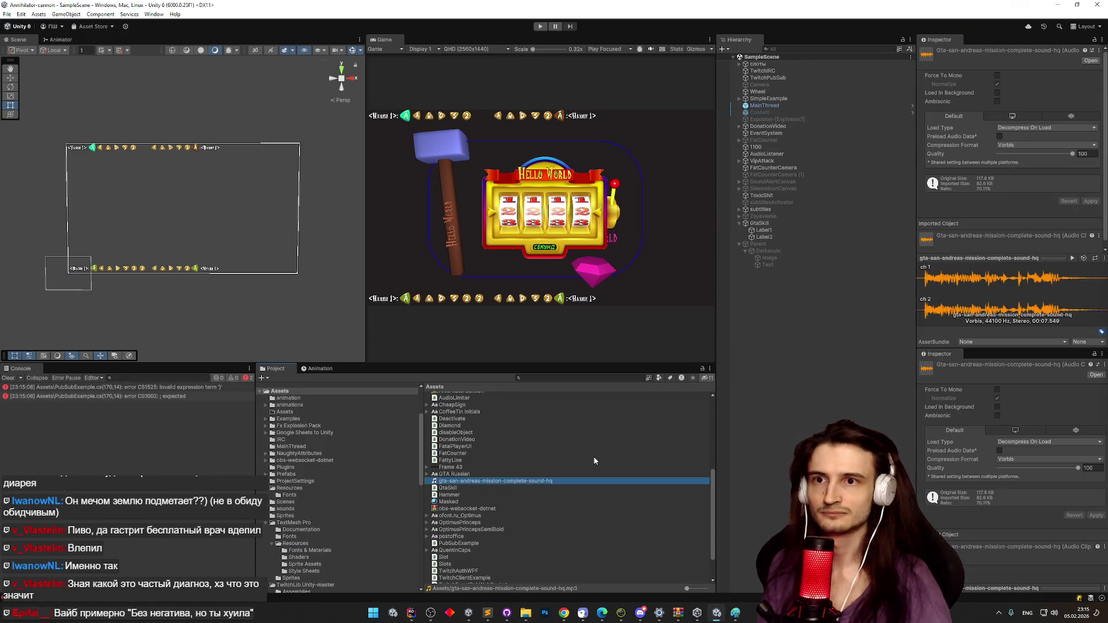
pyautogui.click(584, 488)
pyautogui.rightClick(584, 487)
pyautogui.rightClick(560, 481)
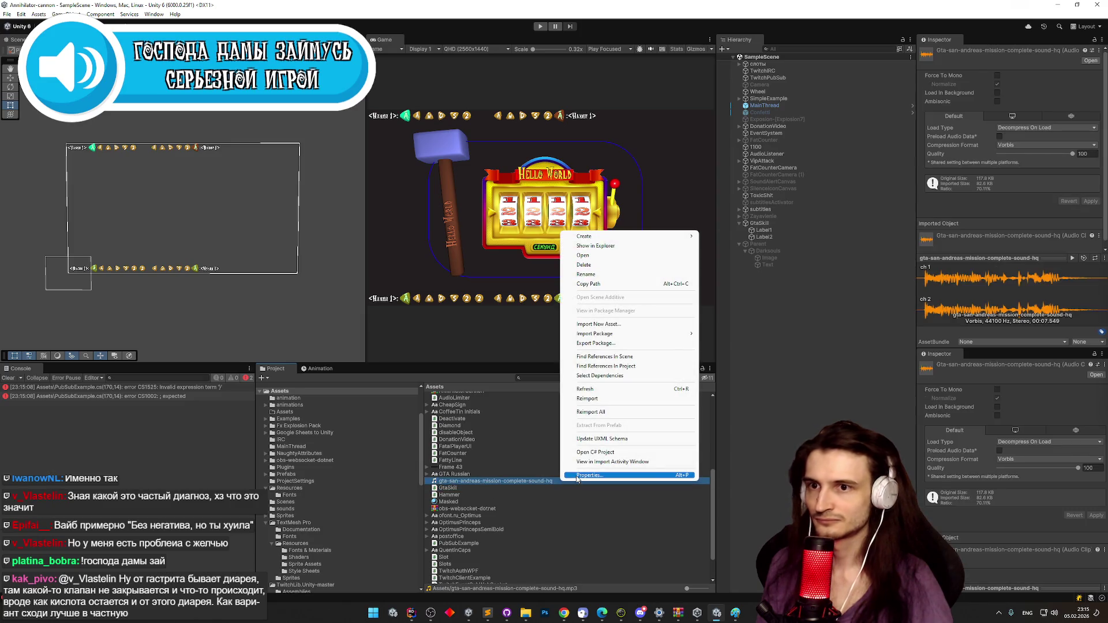
pyautogui.click(577, 479)
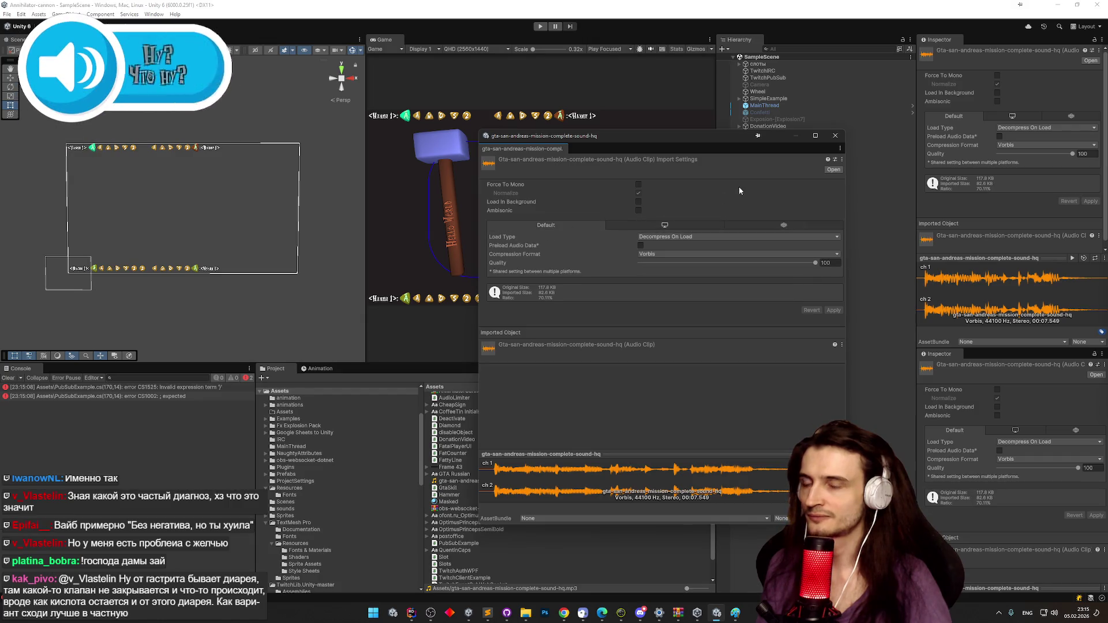
pyautogui.click(837, 136)
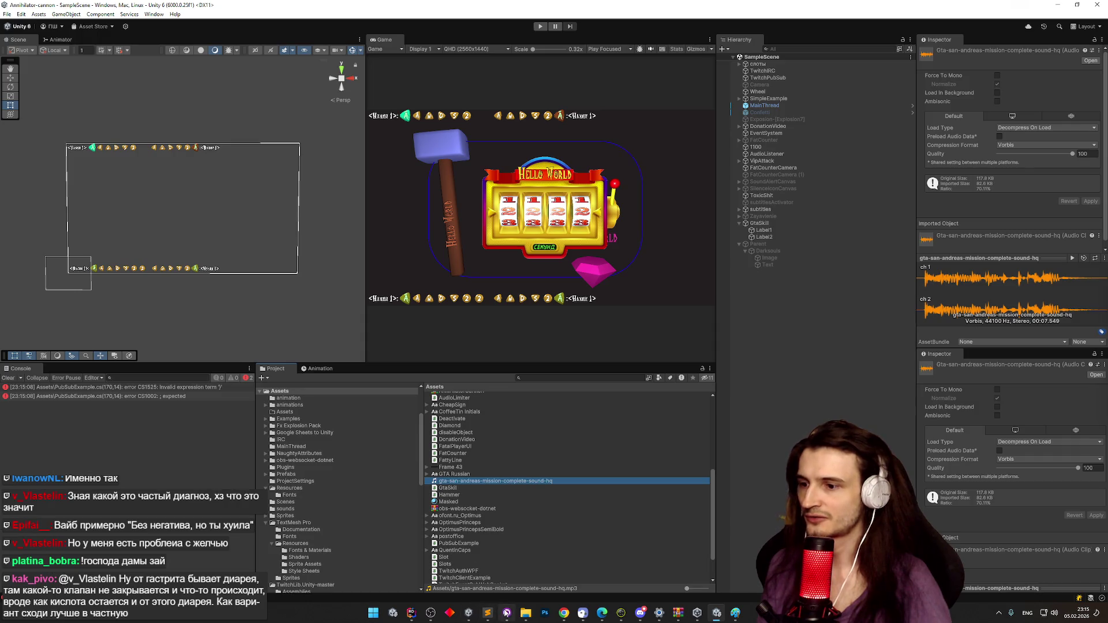
# Back in Rider, accept the suggested await Task.Delay(5000) line.
pyautogui.click(563, 612)
pyautogui.click(563, 612)
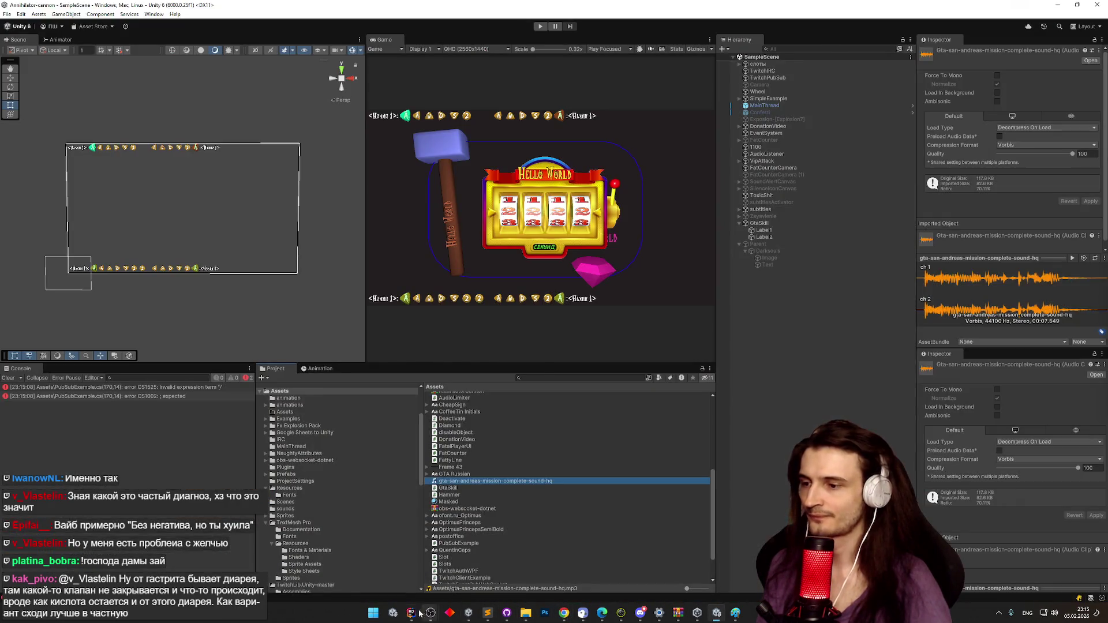
pyautogui.click(411, 613)
pyautogui.press('Tab')
# Change the Task.Delay amount from 5000 to 8000 ms.
pyautogui.click(474, 331)
pyautogui.press('Delete')
pyautogui.write('8')
pyautogui.click(563, 385)
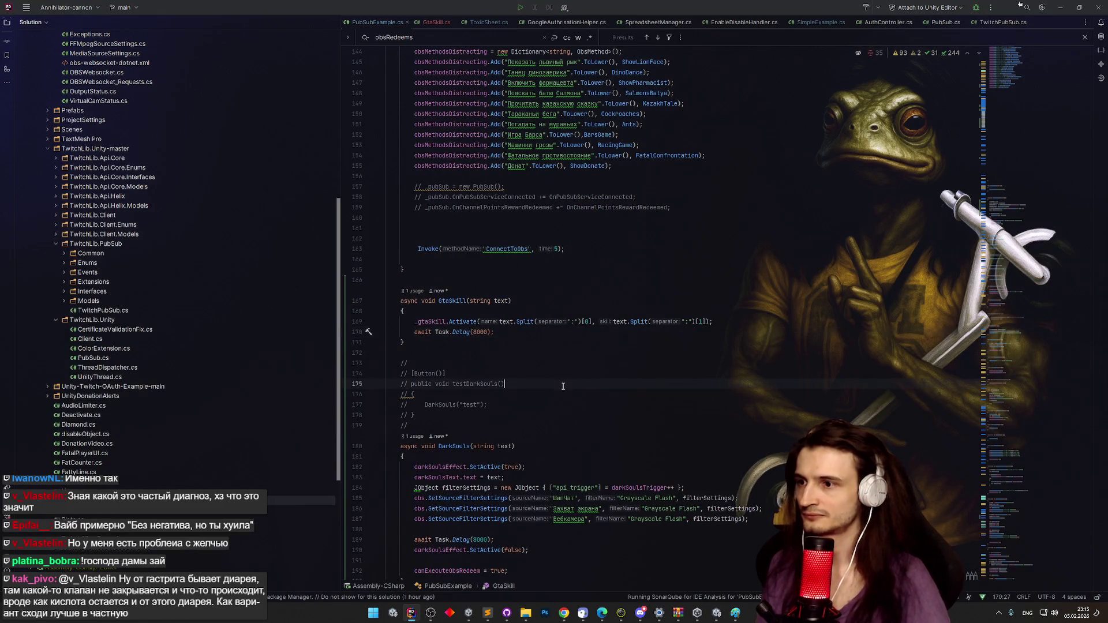
# Copy 'canExecuteObsRedeem = true;' from the DarkSouls handler and paste it after the delay.
pyautogui.scroll(-3, 565, 374)
pyautogui.click(523, 486)
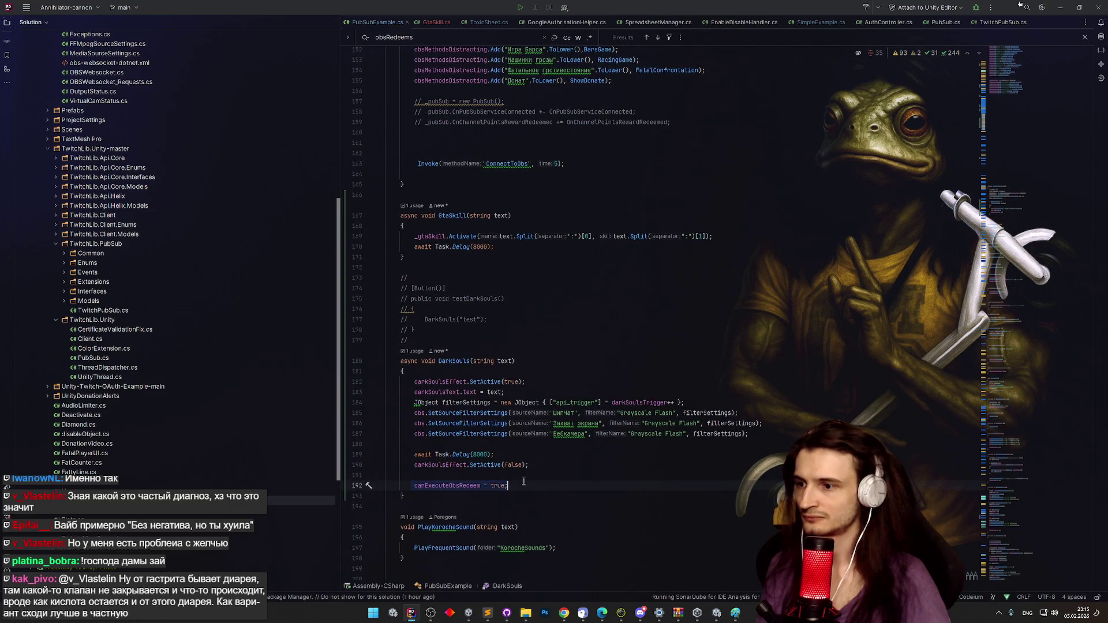
pyautogui.hotkey('ctrl', 'c')
pyautogui.click(526, 261)
pyautogui.hotkey('ctrl', 'v')
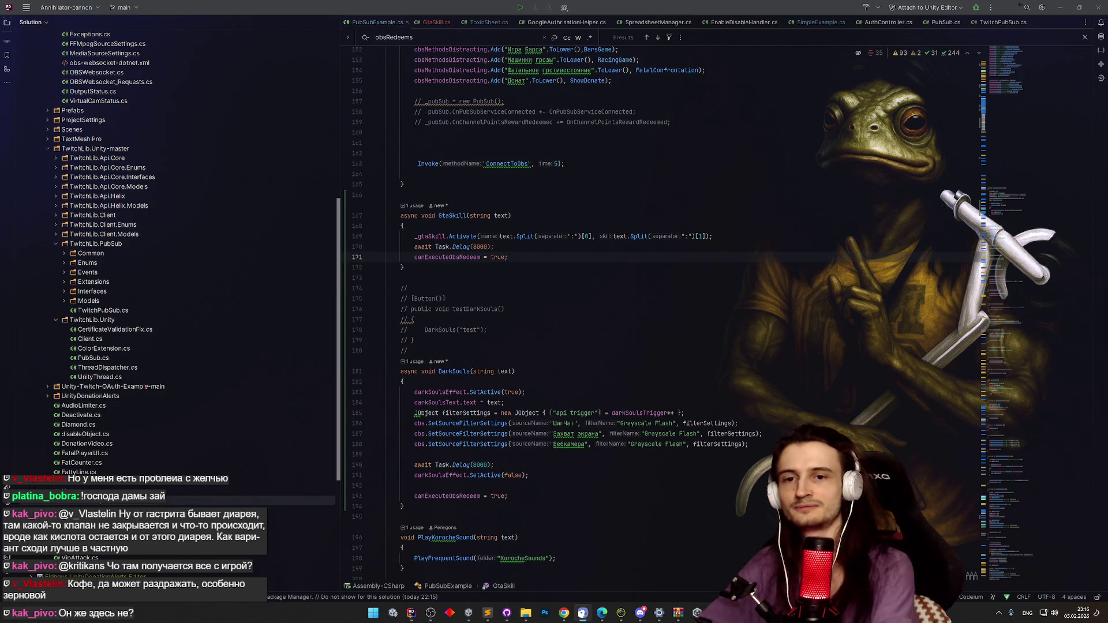
# Check the [1] index in the Activate call, then switch to GtaSkill.cs.
pyautogui.click(700, 235)
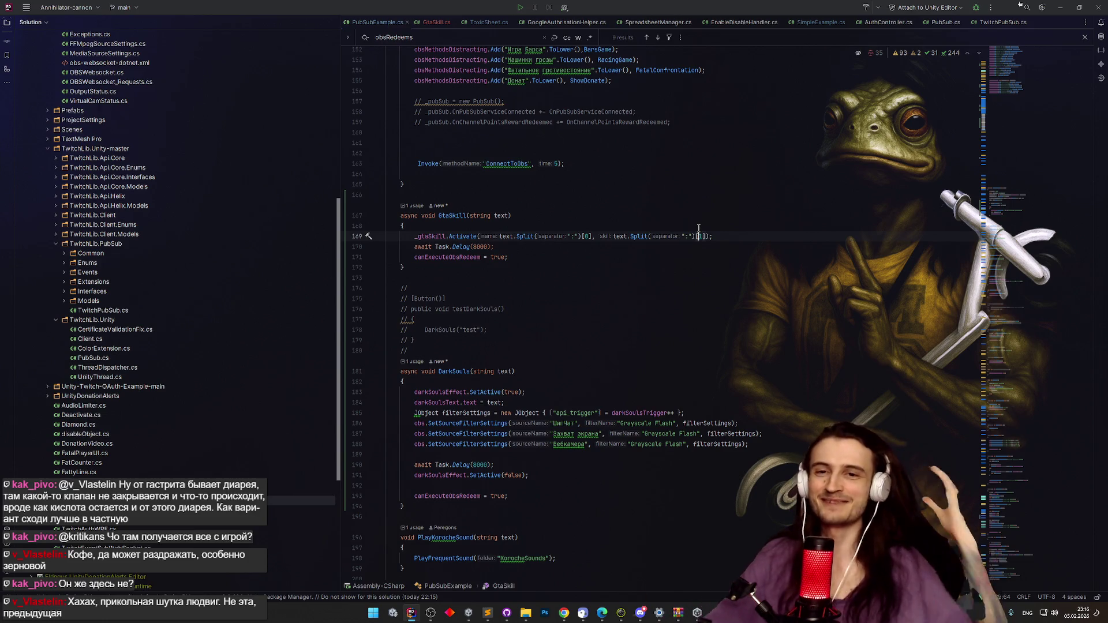
pyautogui.write('1')
pyautogui.click(554, 261)
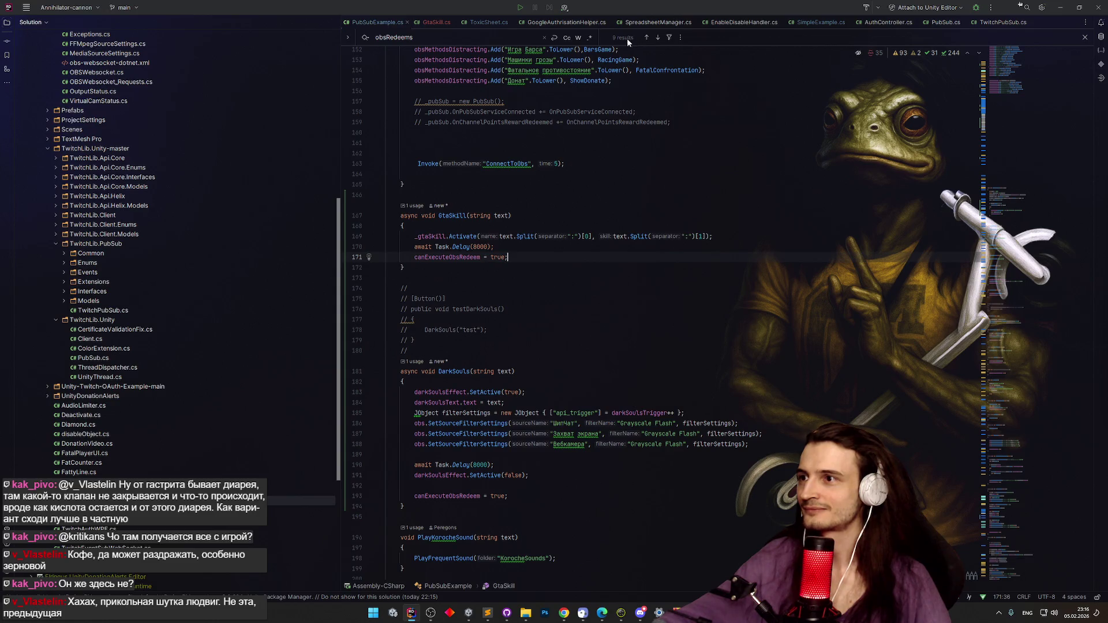
pyautogui.click(438, 23)
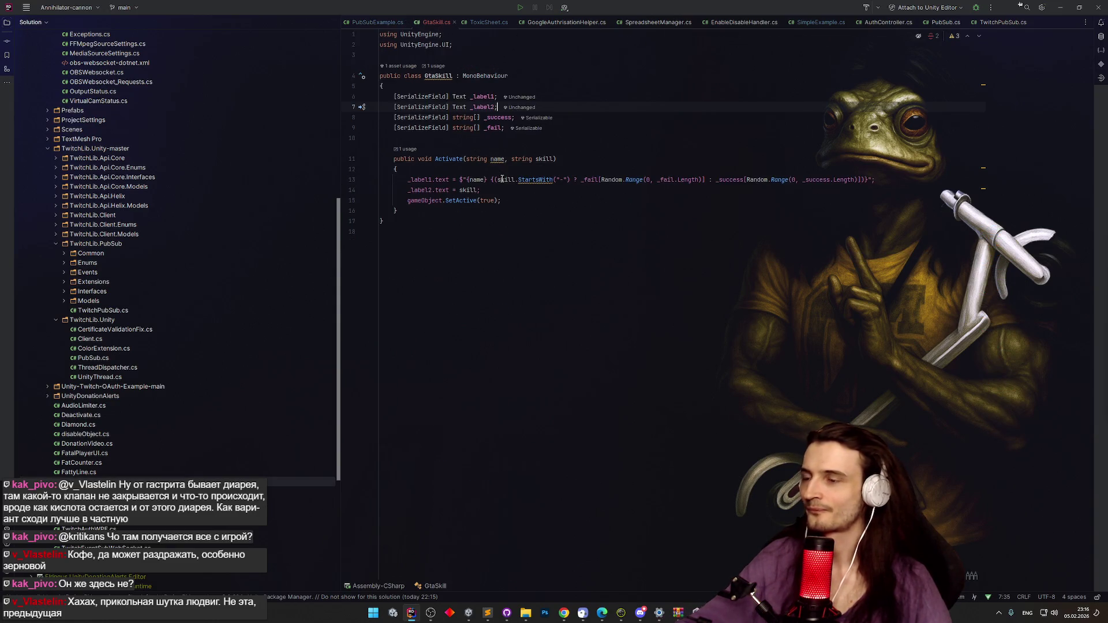
# In PubSubExample.cs, add _gtaSkill.gameObject.SetActive(false) after the 8000 ms delay.
pyautogui.click(378, 22)
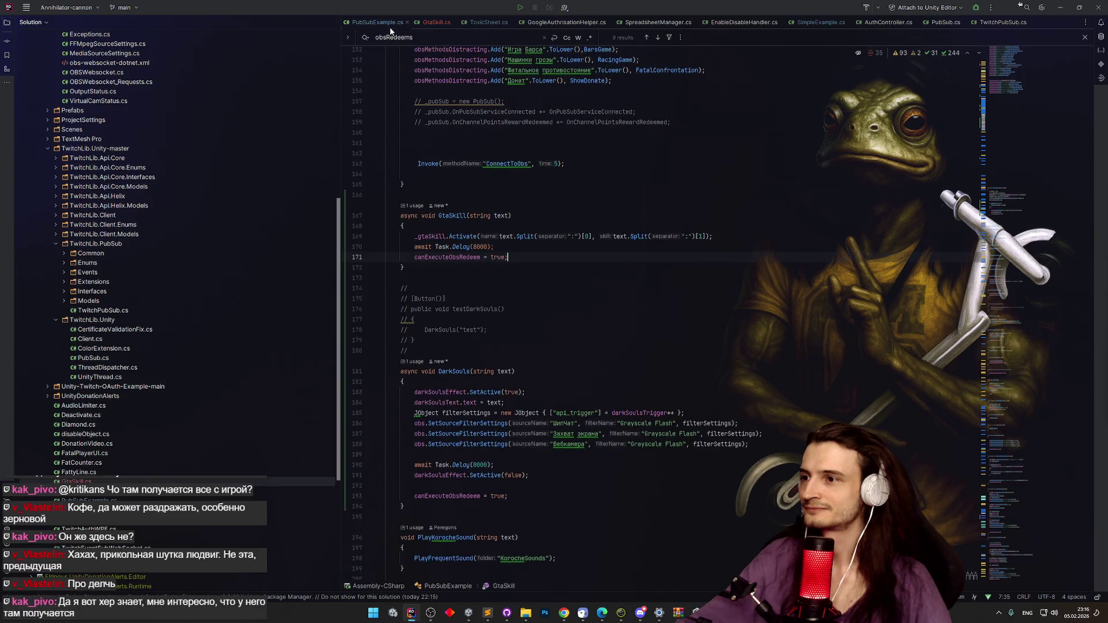
pyautogui.click(505, 247)
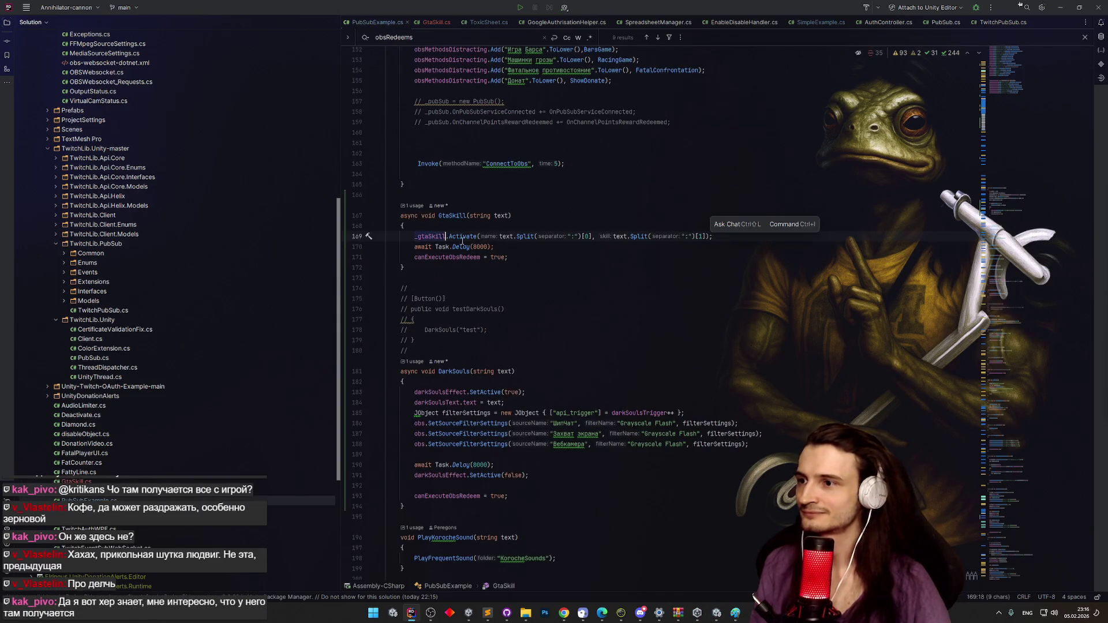
pyautogui.press('Return')
pyautogui.write('_gtaSkill.ga')
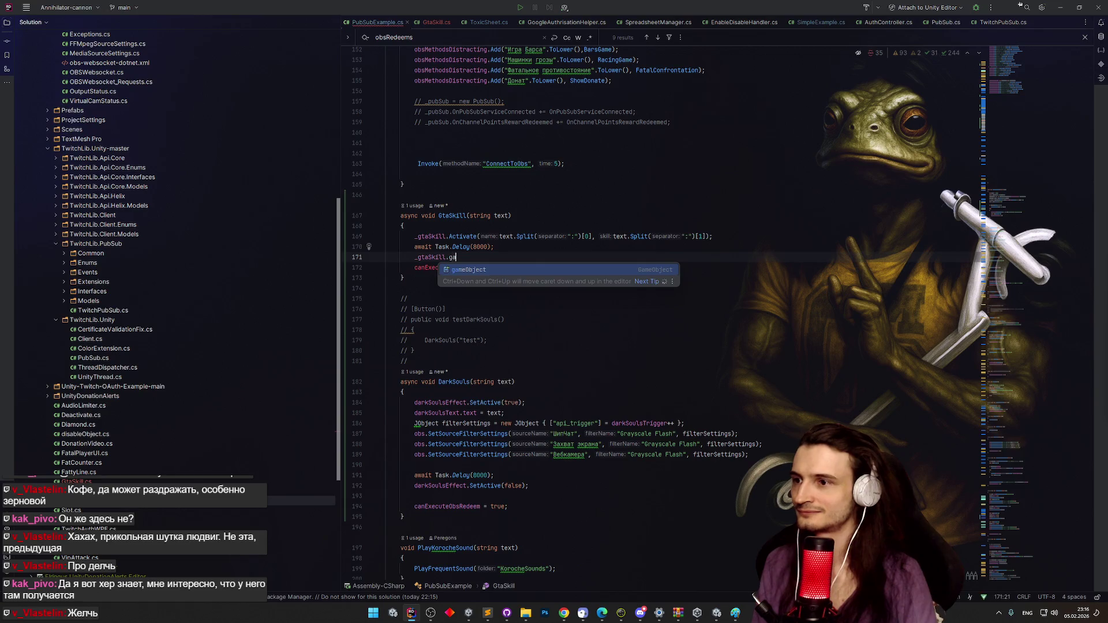
pyautogui.write('meObject.SetActive(false);')
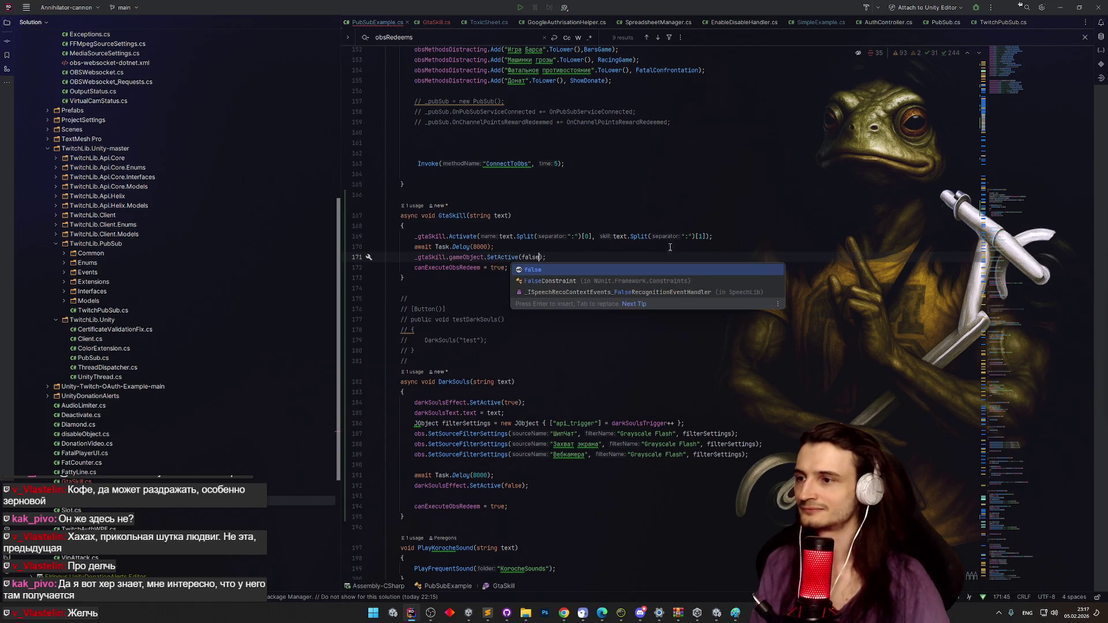
pyautogui.click(641, 194)
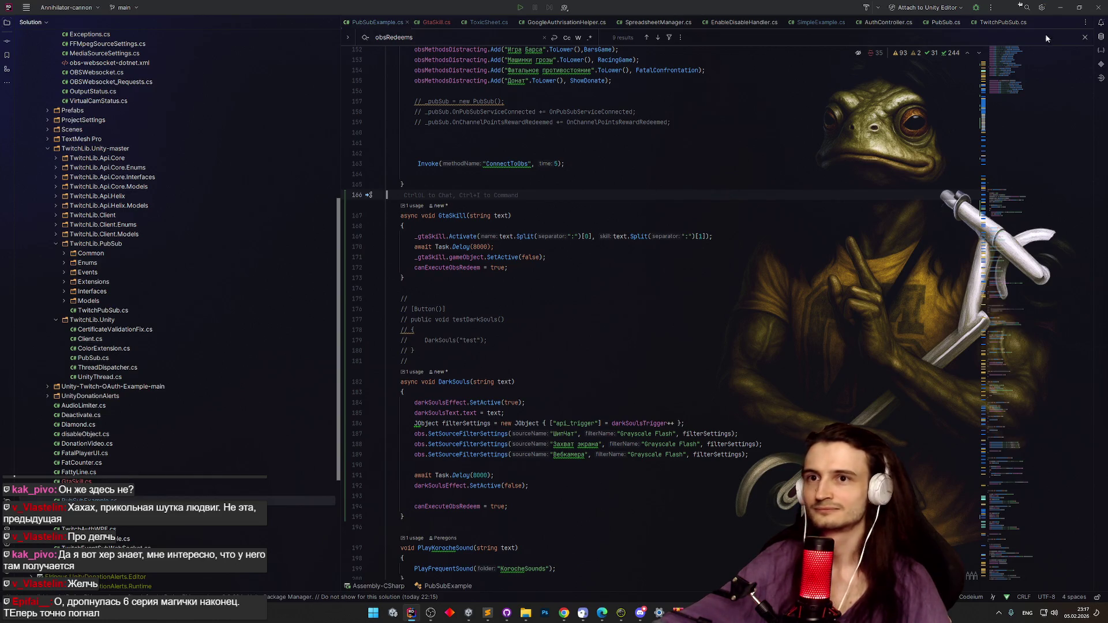
pyautogui.click(1056, 12)
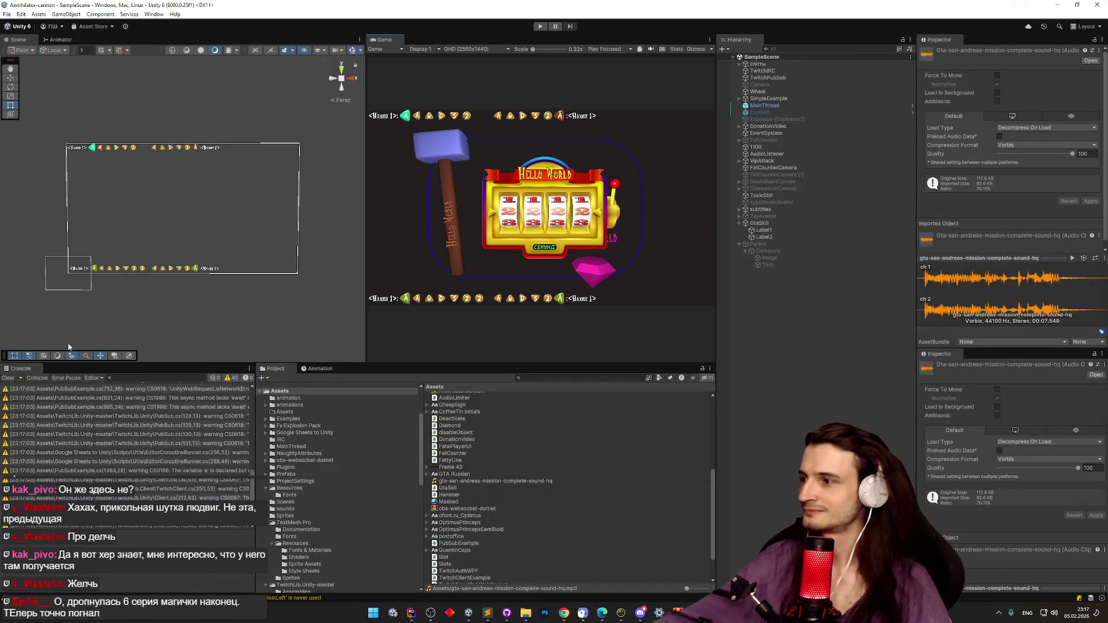
# Clear all warnings from the Unity Console.
pyautogui.click(9, 378)
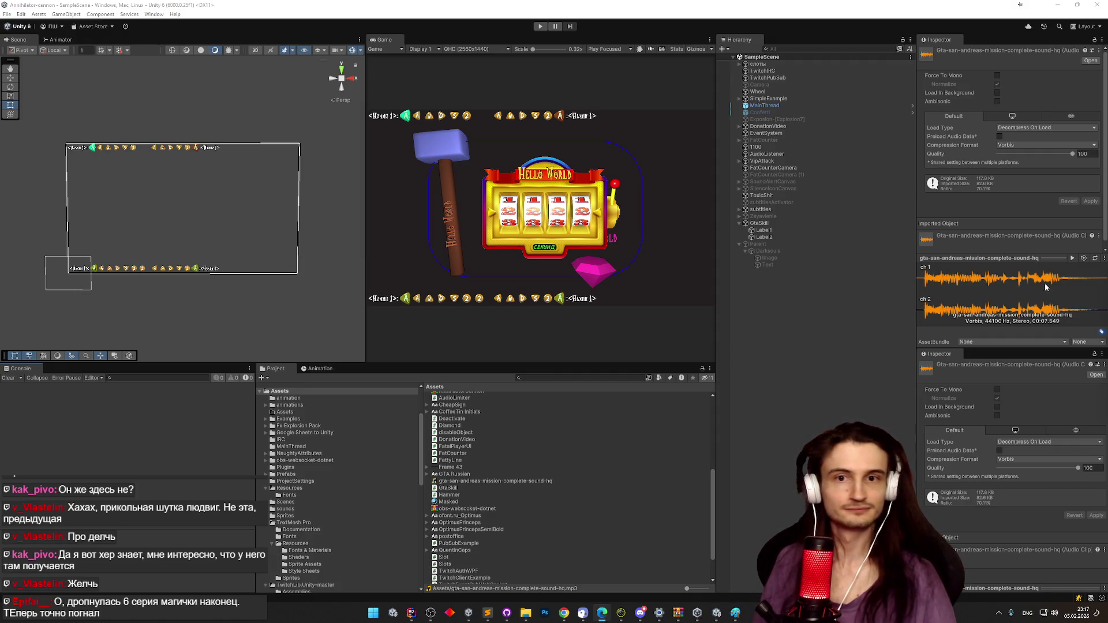
pyautogui.click(623, 216)
pyautogui.hotkey('alt', 'Tab')
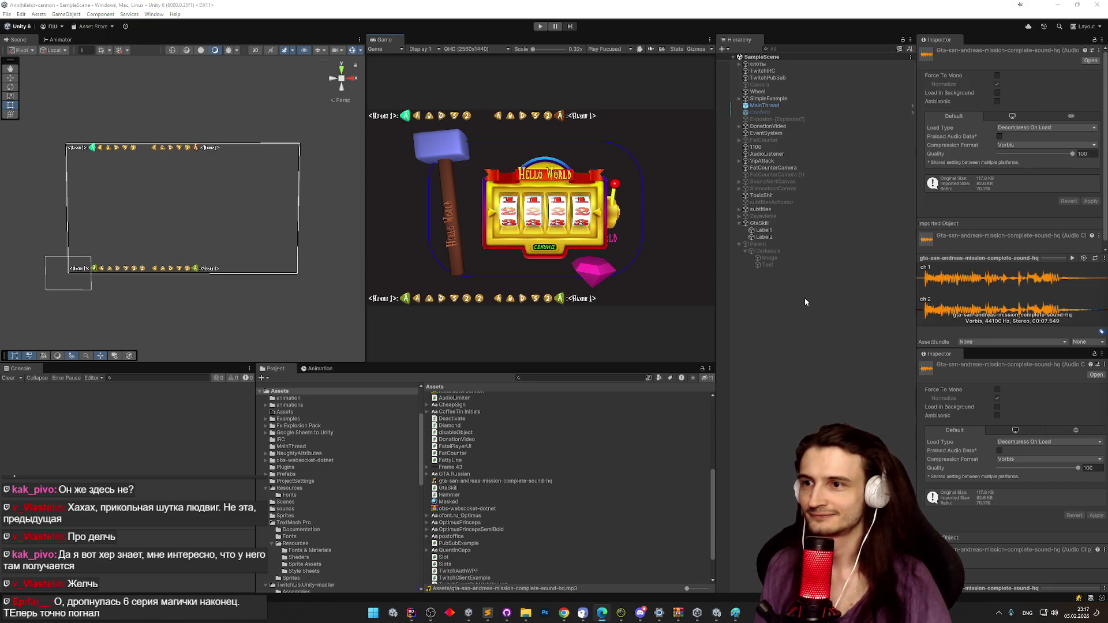
pyautogui.hotkey('alt', 'Tab')
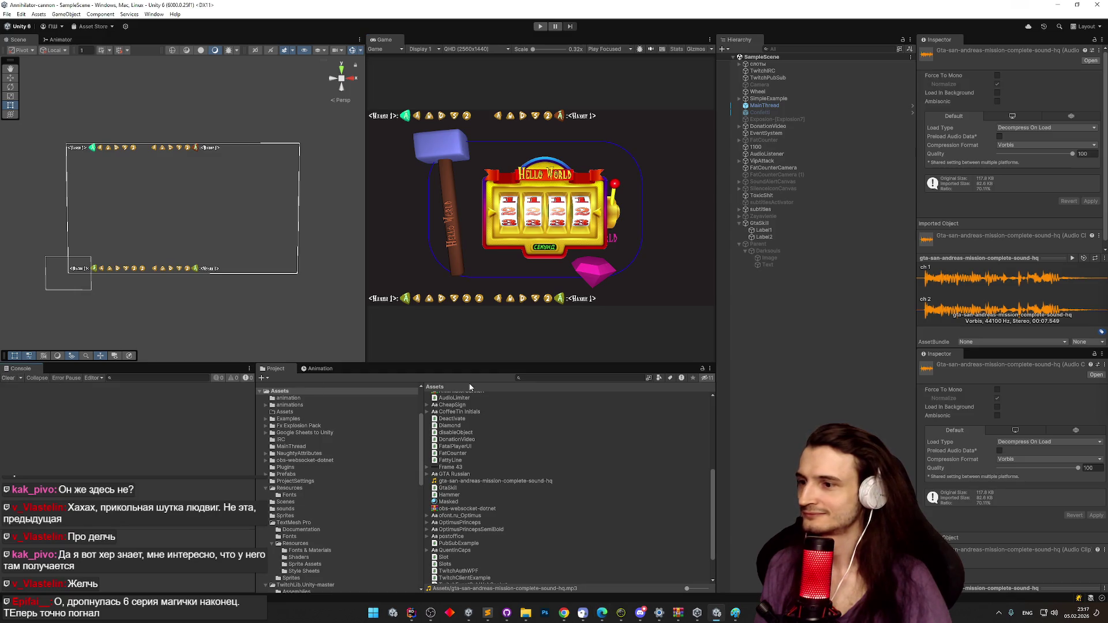
# Open the 'мини делишки' notes in Sublime Text and switch the keyboard layout to Russian.
pyautogui.click(487, 613)
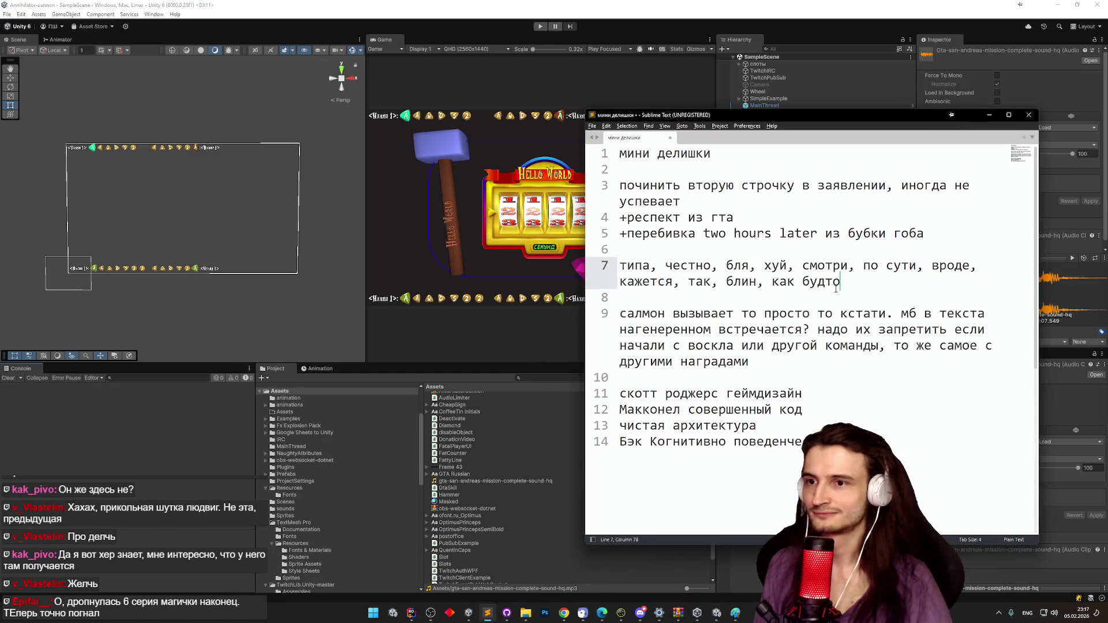
pyautogui.hotkey('alt', 'shift')
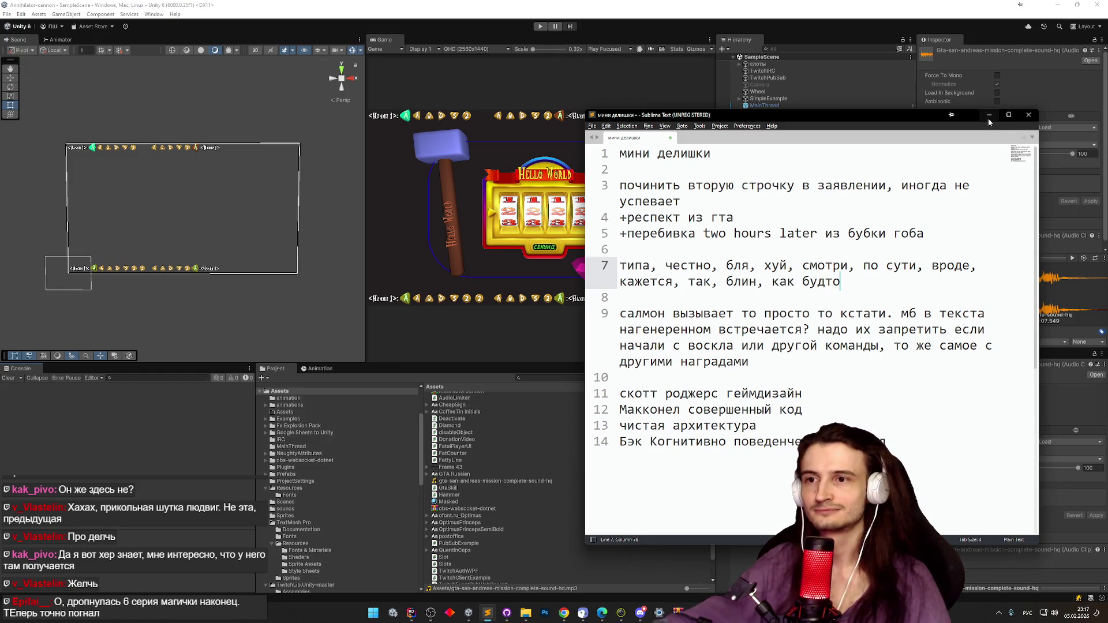
pyautogui.click(987, 117)
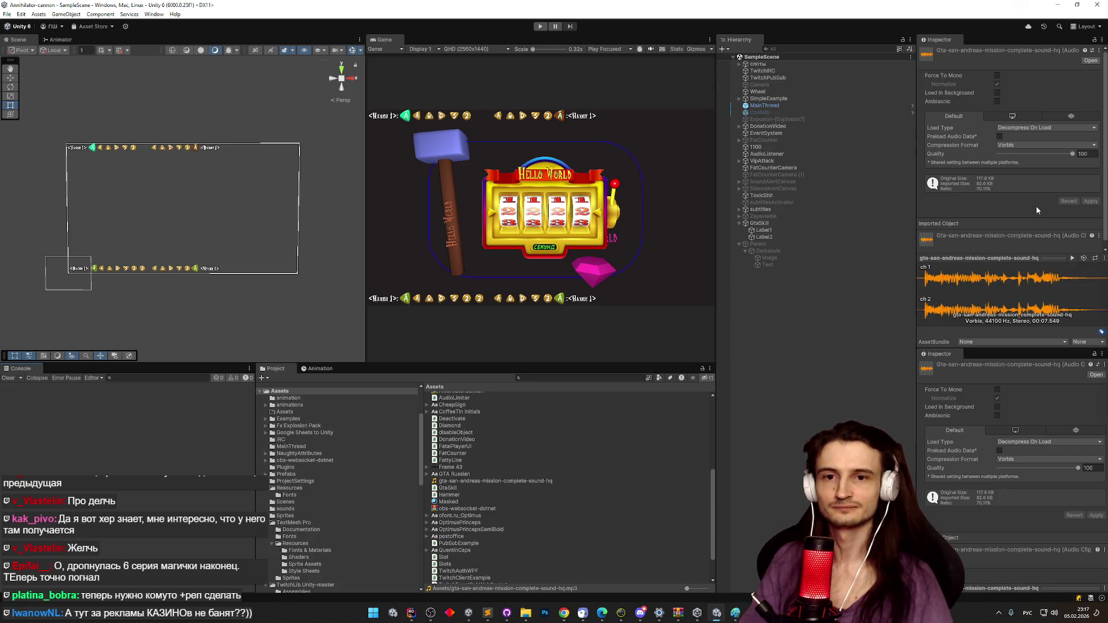
# Deactivate GtaSkill and assign Label1 and Label2 to its Label 1 and Label 2 fields.
pyautogui.click(780, 225)
pyautogui.click(940, 53)
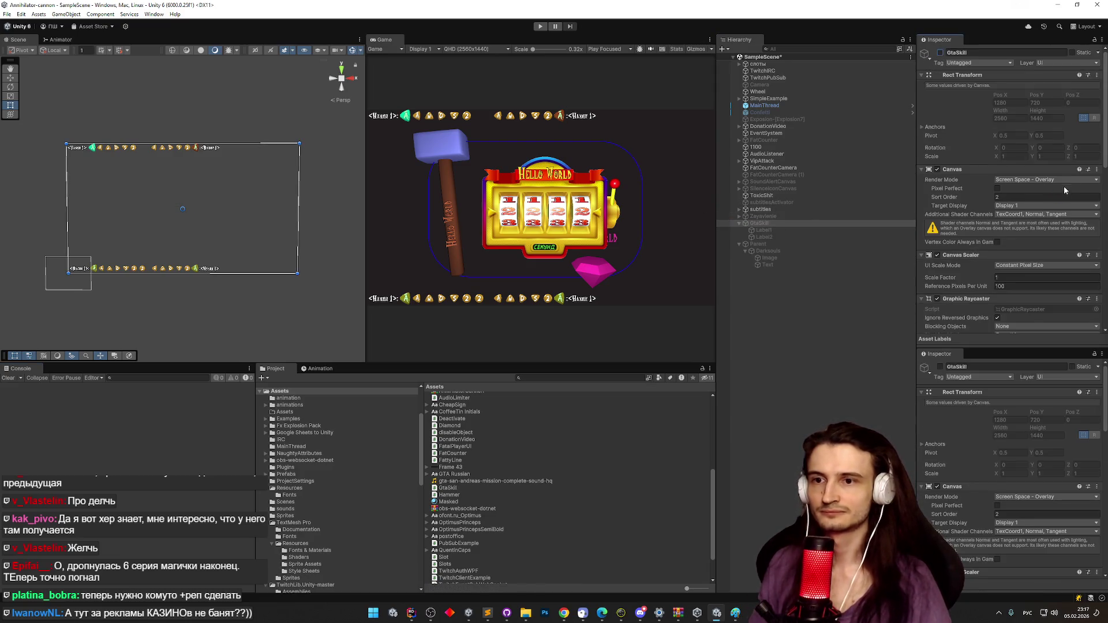
pyautogui.moveTo(1103, 173); pyautogui.dragTo(1102, 325)
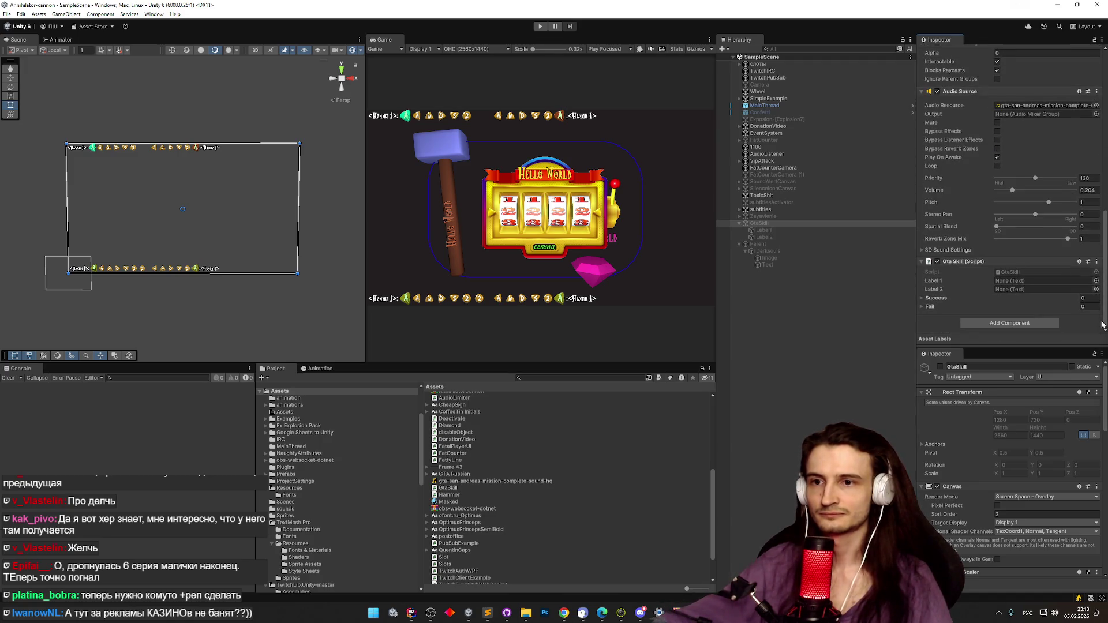
pyautogui.click(1016, 281)
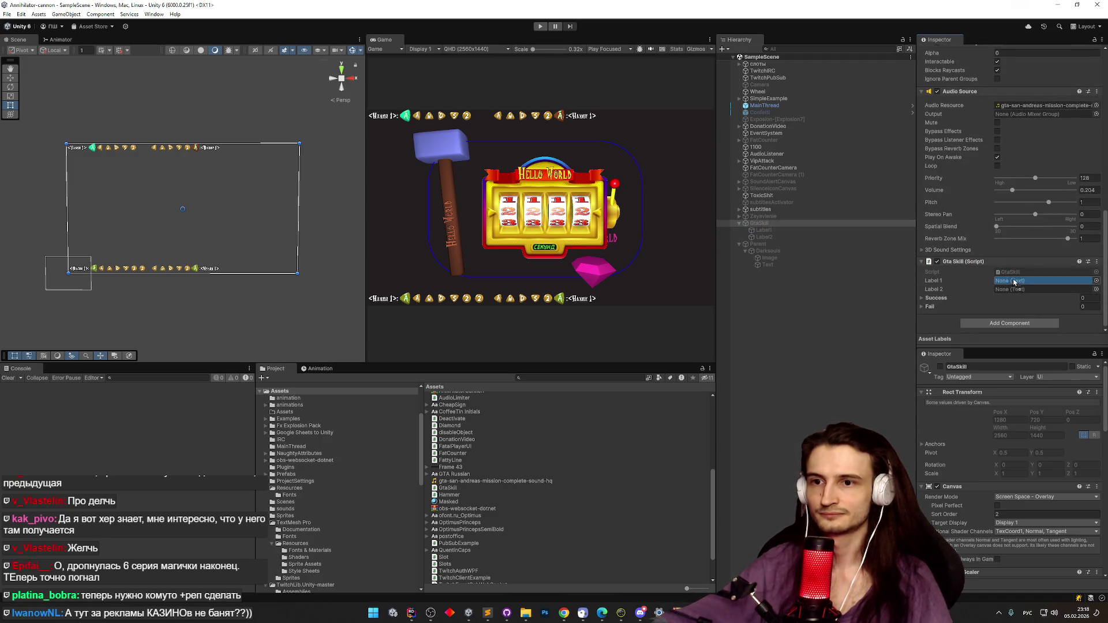
pyautogui.moveTo(1016, 281); pyautogui.dragTo(1016, 281)
pyautogui.moveTo(764, 237); pyautogui.dragTo(1010, 287)
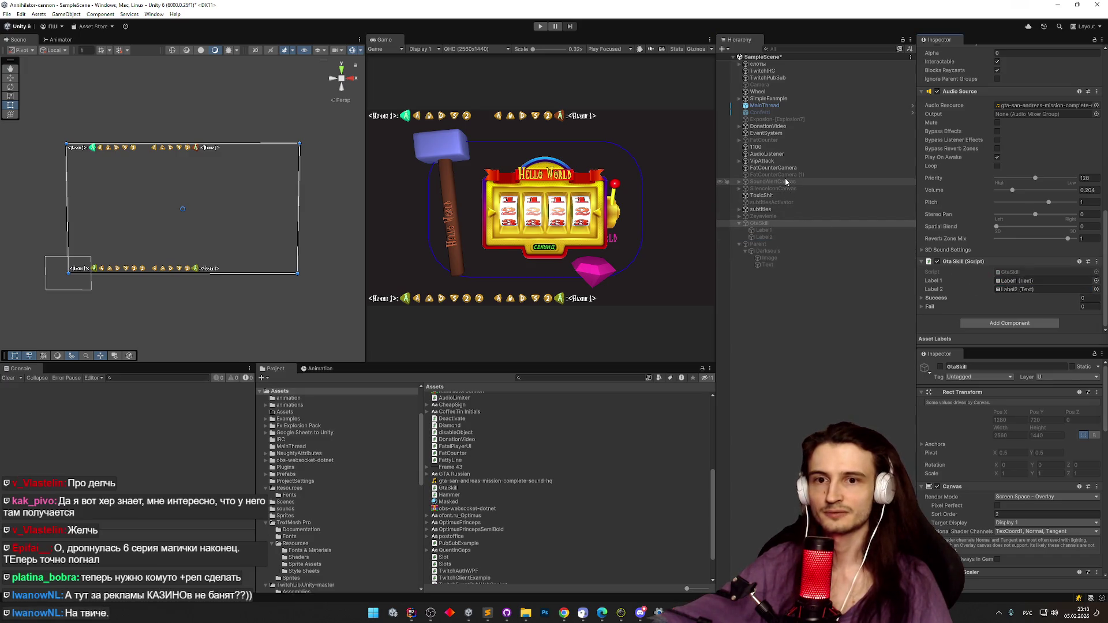
# Inspect the SimpleExample object's settings, then select TwitchPubSub.
pyautogui.click(796, 99)
pyautogui.moveTo(1106, 169); pyautogui.dragTo(1105, 85)
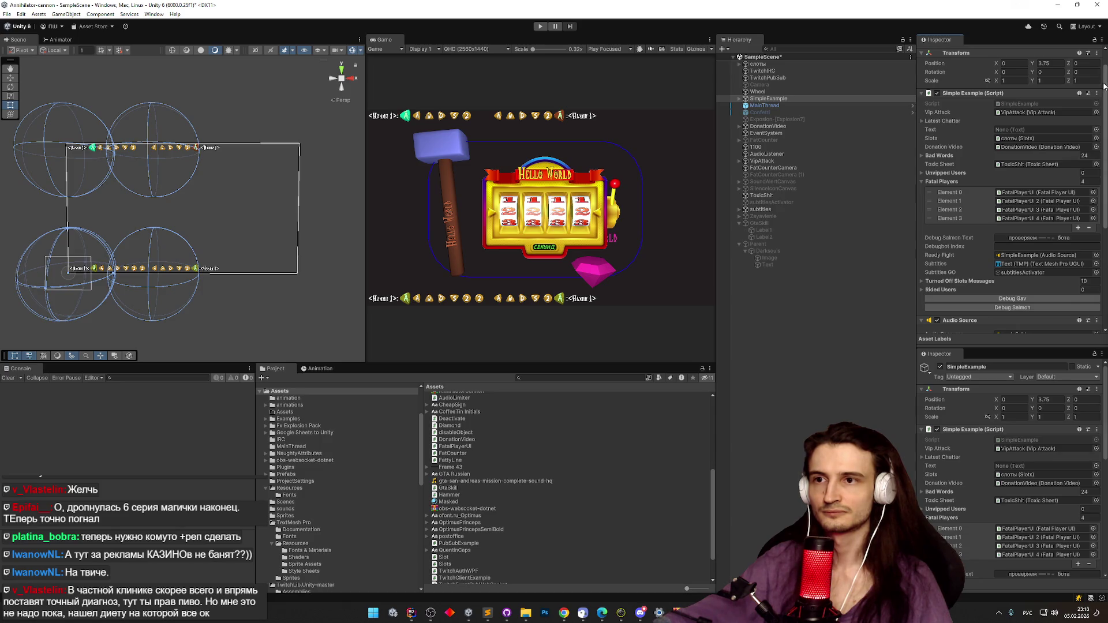
pyautogui.click(792, 78)
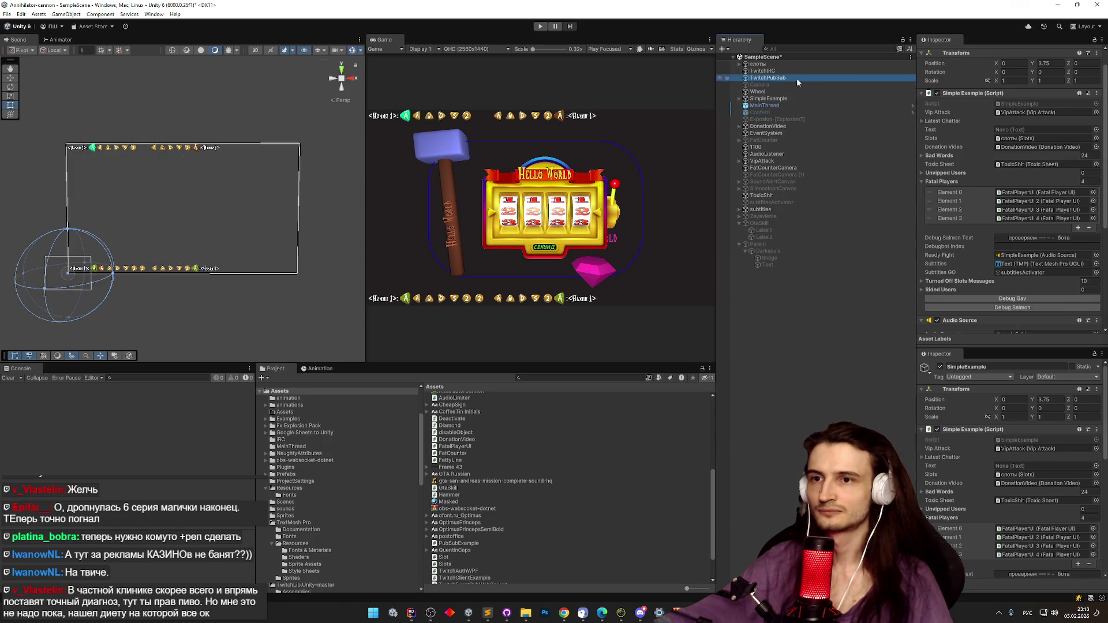
# Link GtaSkill into Pub Sub Example's Gta Skill field, then open ToxicSheet.cs from ToxicShit.
pyautogui.moveTo(1105, 191)
pyautogui.mouseDown()
pyautogui.moveTo(1105, 238)
pyautogui.moveTo(1105, 190)
pyautogui.mouseUp()
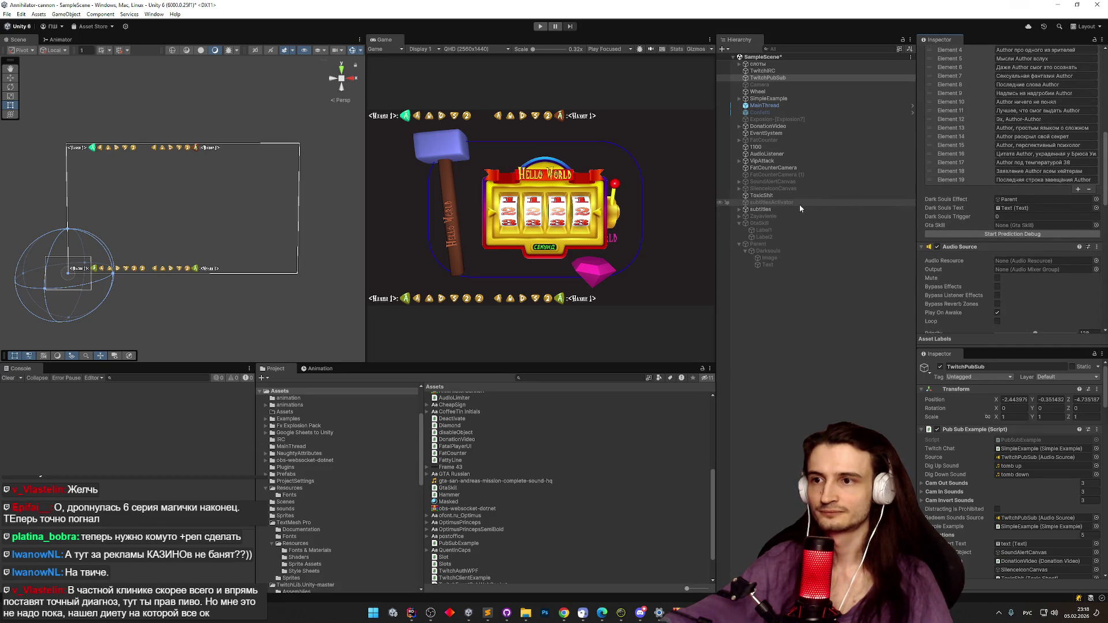
pyautogui.moveTo(761, 223); pyautogui.dragTo(1039, 225)
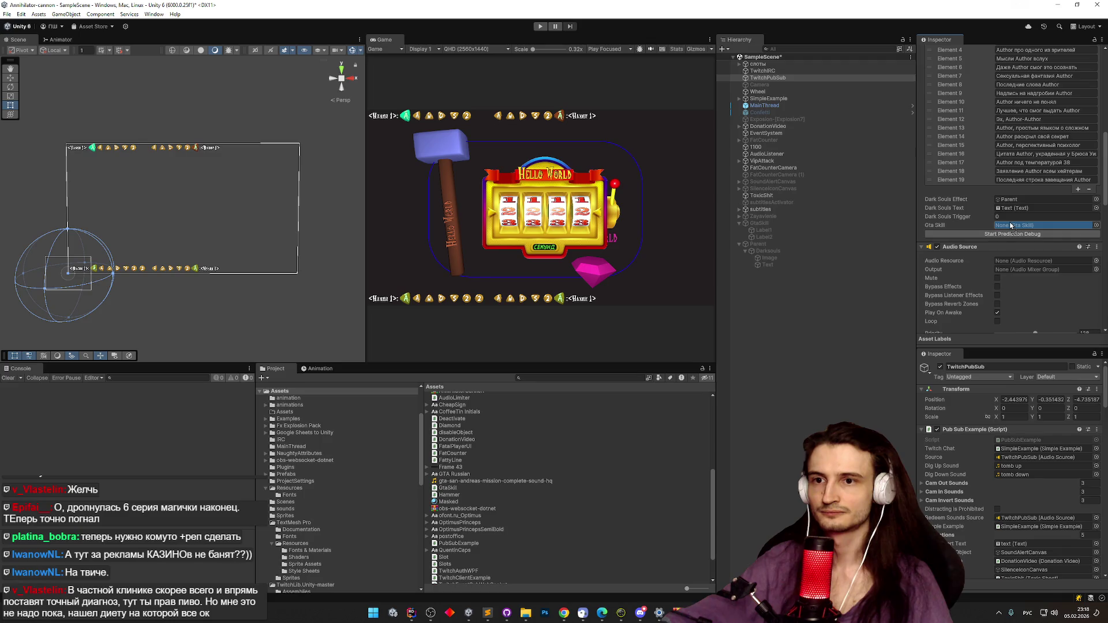
pyautogui.click(883, 196)
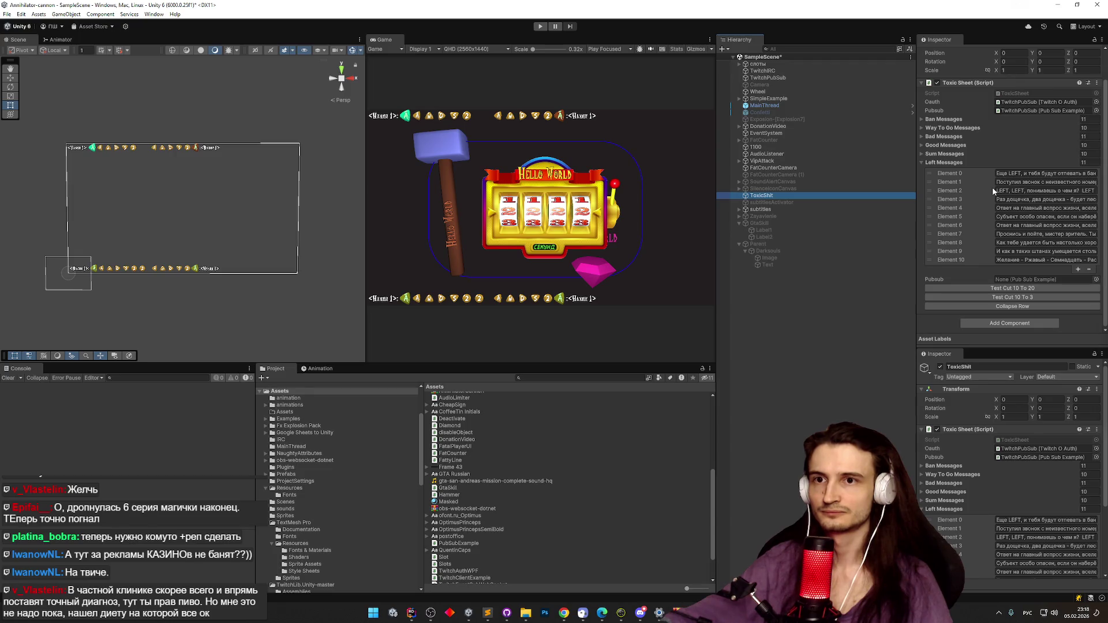
pyautogui.doubleClick(1009, 92)
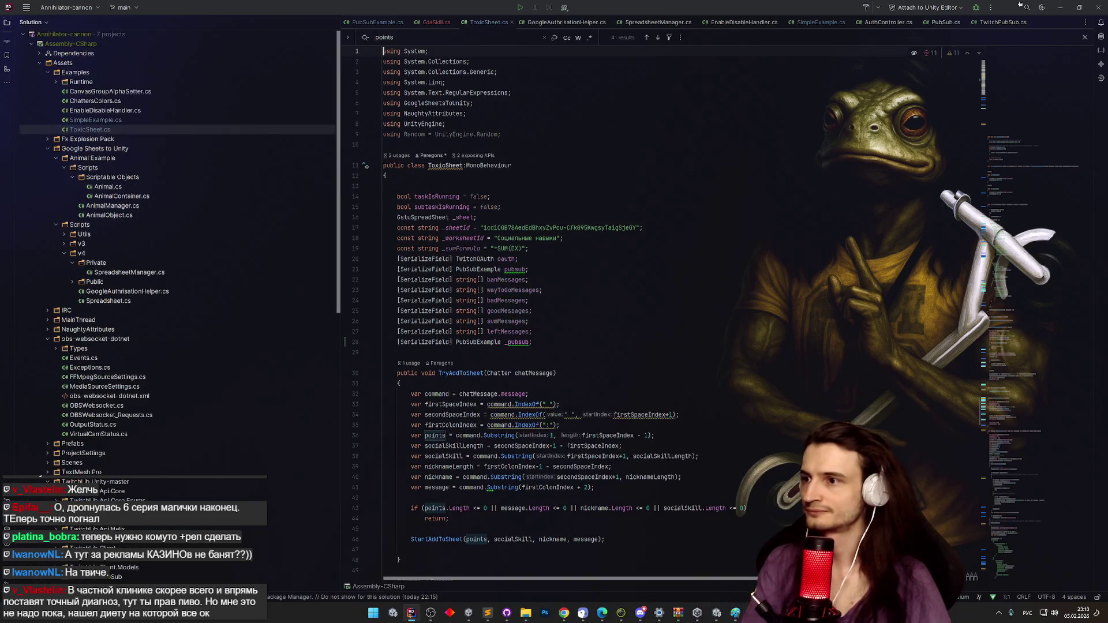
# Delete ToxicSheet's duplicate _pubsub field and make line 467 use pubsub instead.
pyautogui.scroll(-3, 984, 99)
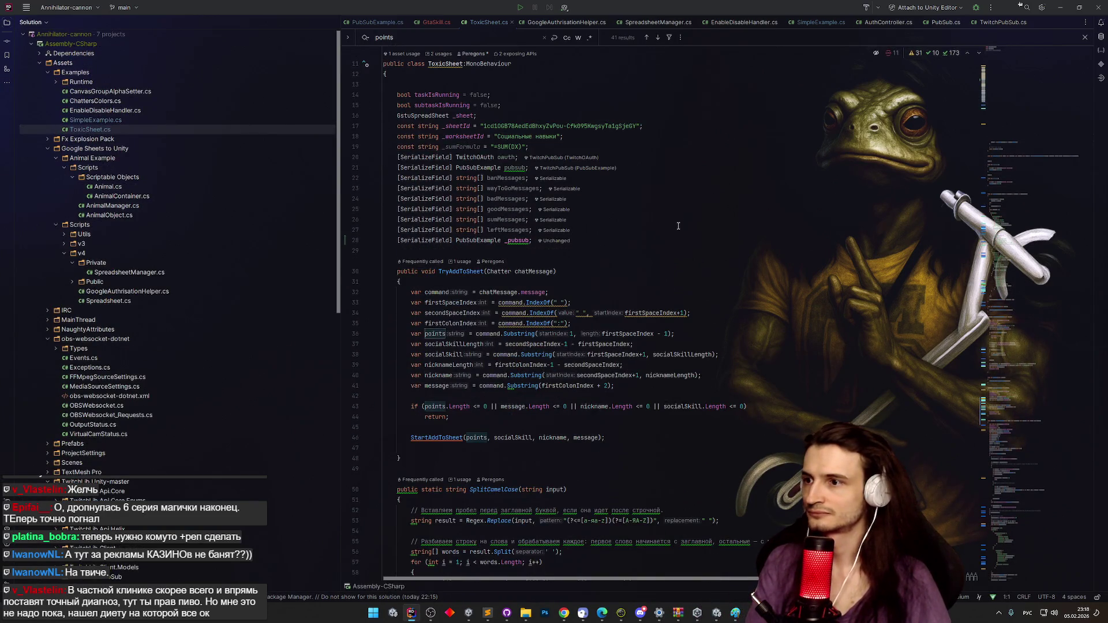
pyautogui.click(669, 240)
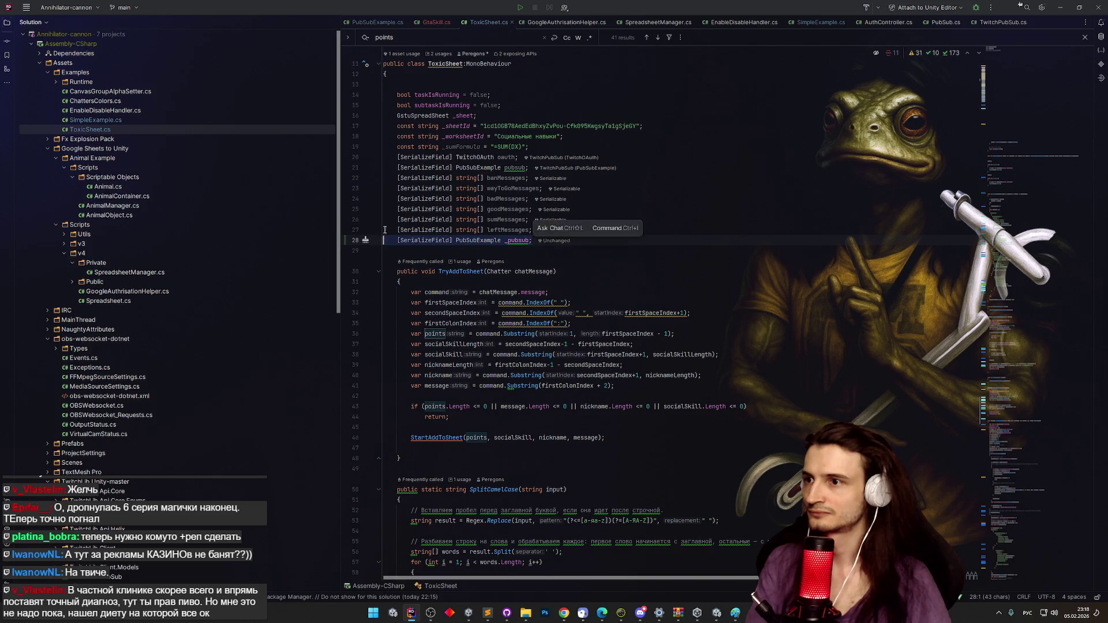
pyautogui.hotkey('ctrl', 'z')
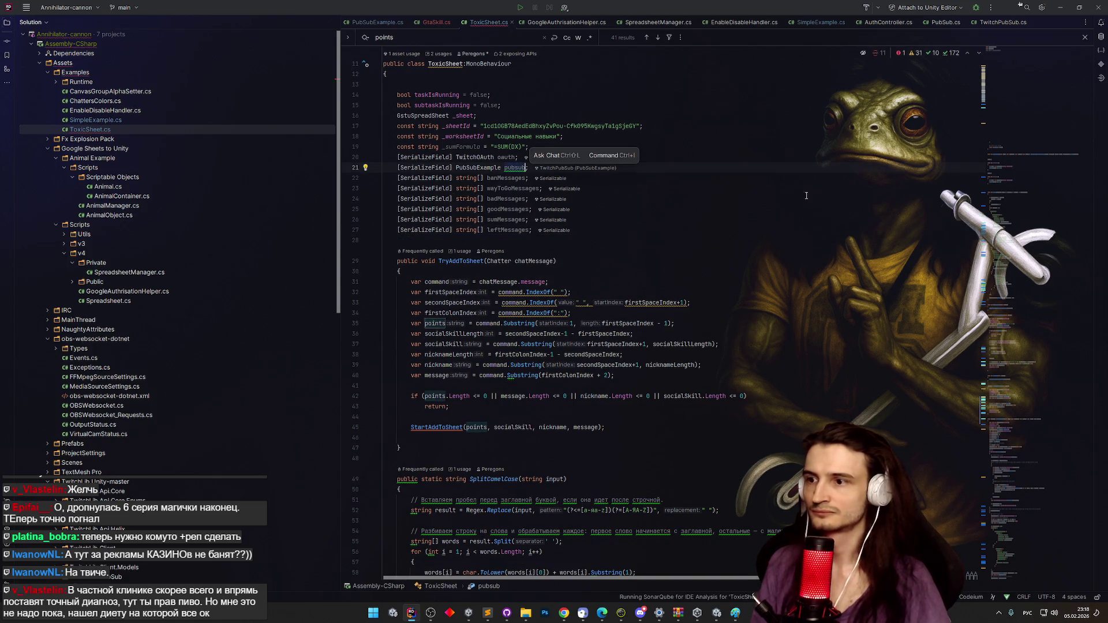
pyautogui.hotkey('ctrl', 'z')
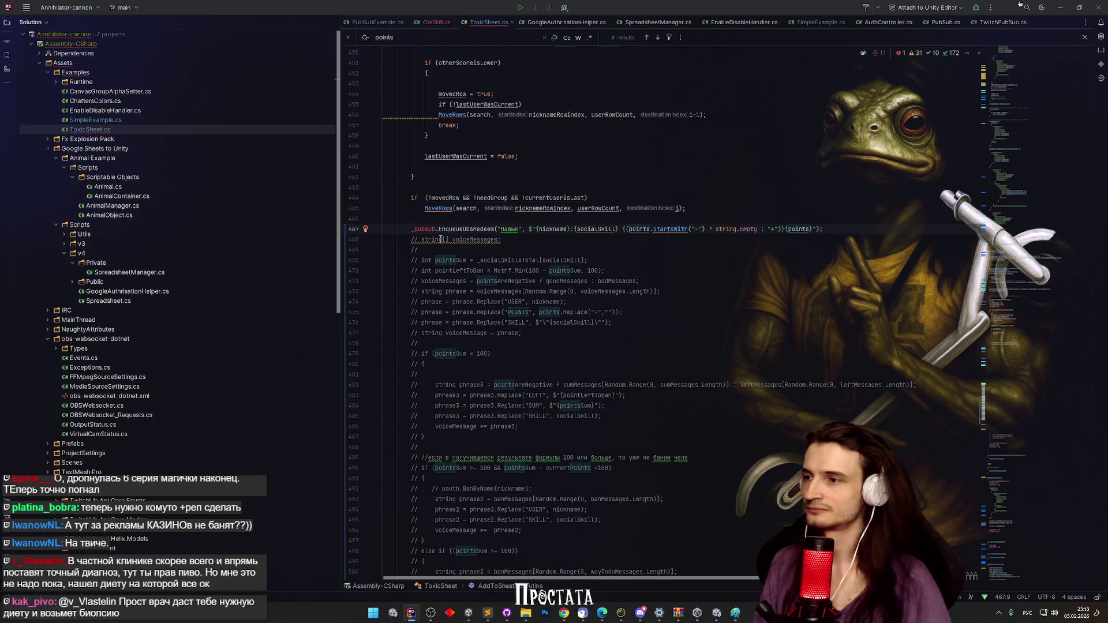
pyautogui.hotkey('ctrl', 'z')
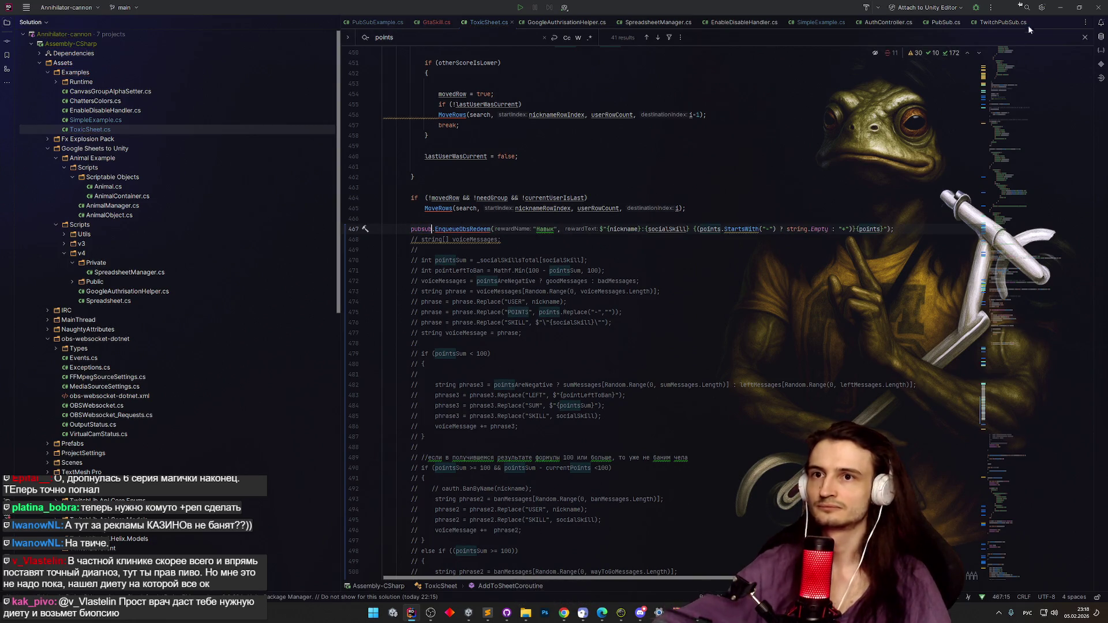
pyautogui.hotkey('alt', 'Tab')
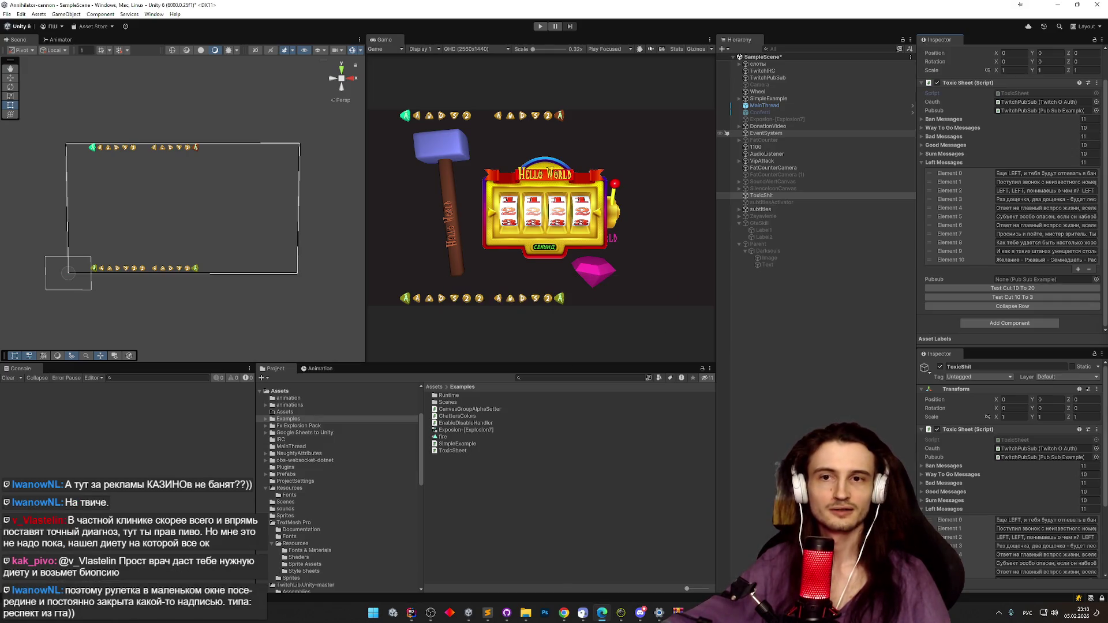
# Inspect EventSystem, then scroll through TwitchPubSub's script and audio components in the Inspector.
pyautogui.click(727, 134)
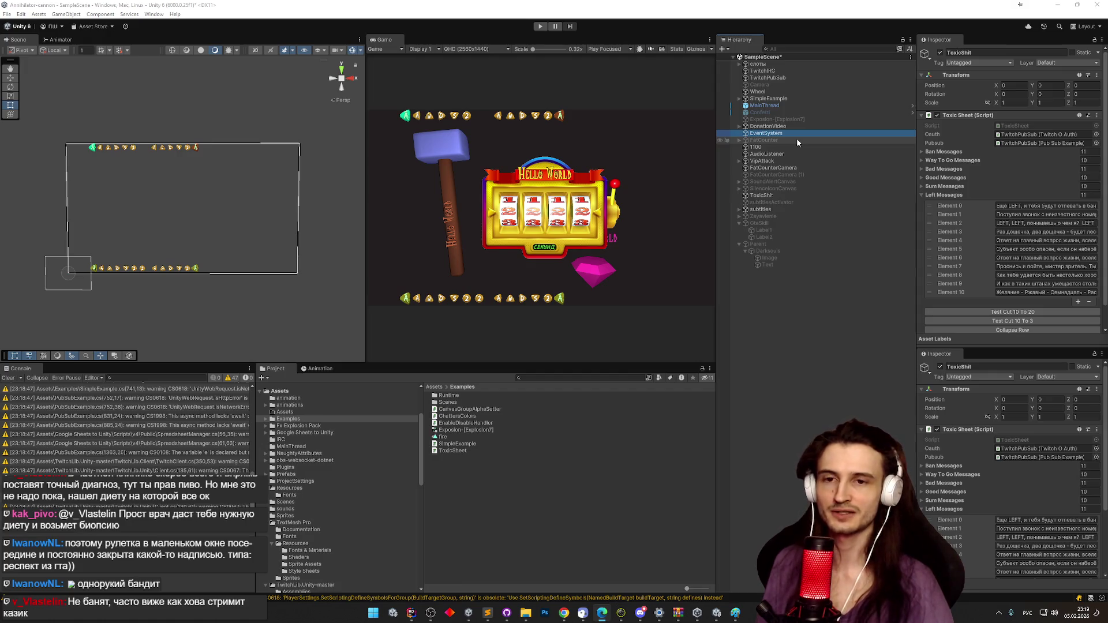
pyautogui.click(803, 77)
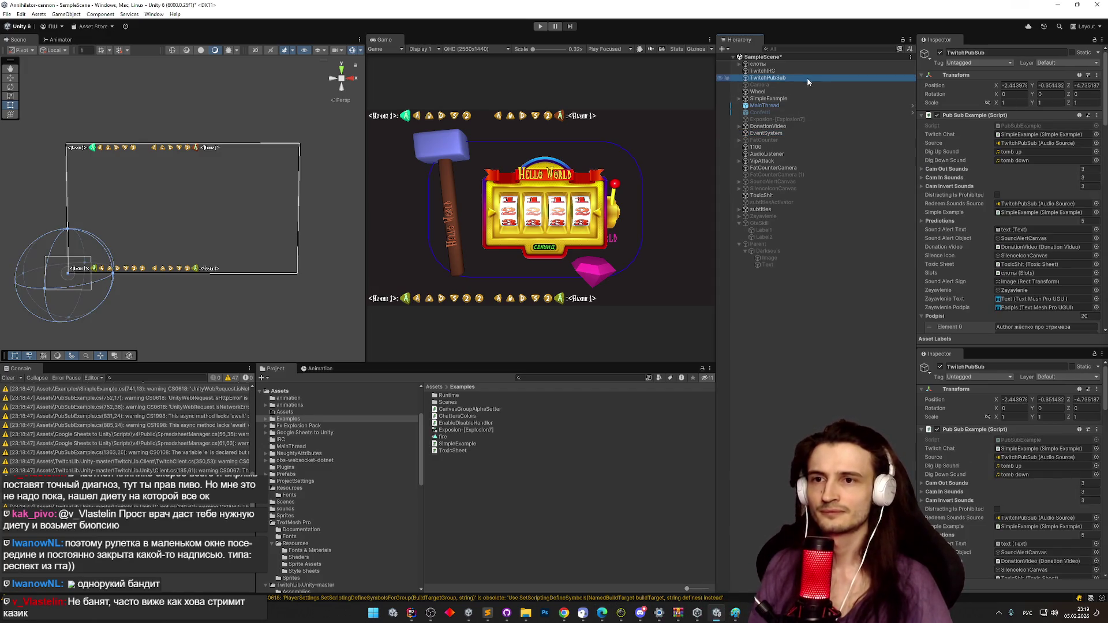
pyautogui.moveTo(1105, 112); pyautogui.dragTo(1079, 265)
pyautogui.scroll(-2, 1079, 269)
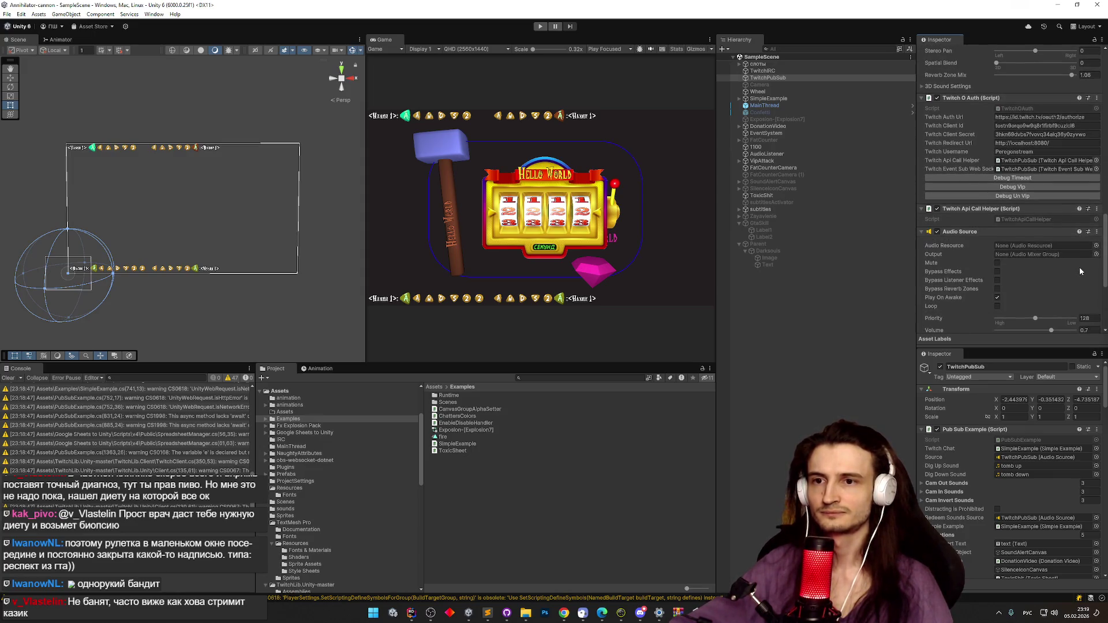
pyautogui.scroll(-5, 1081, 273)
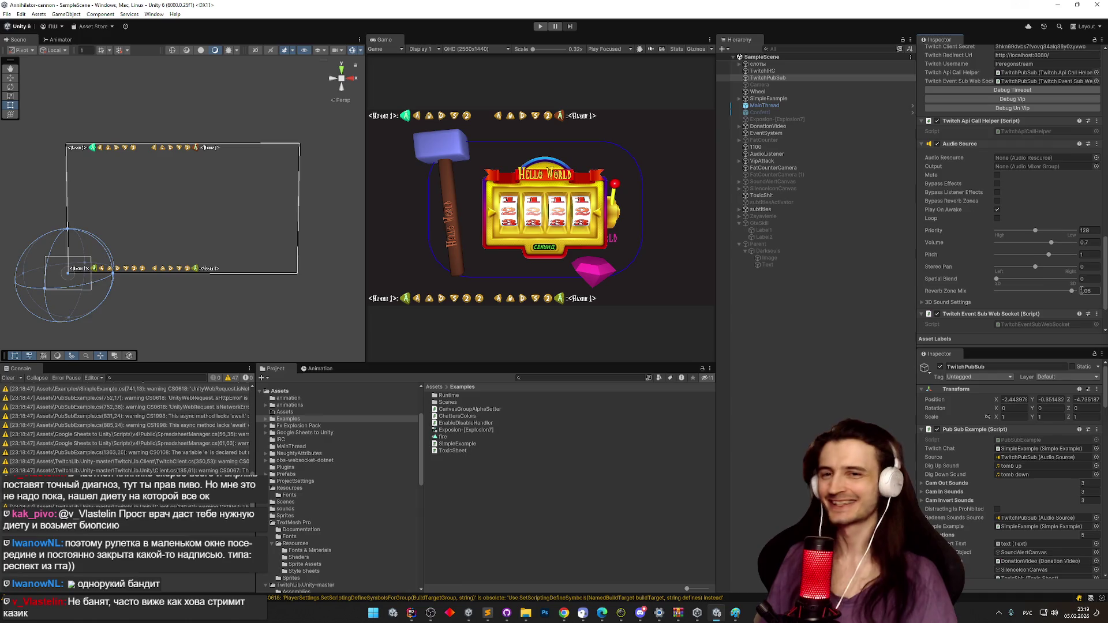
pyautogui.scroll(1, 1082, 290)
pyautogui.scroll(15, 1082, 289)
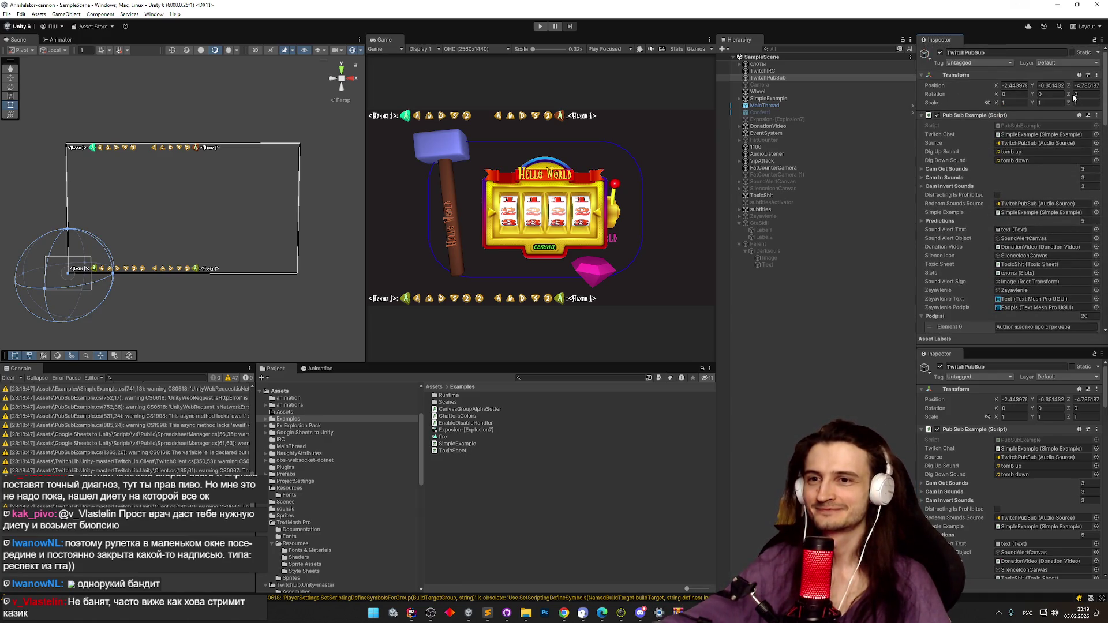
pyautogui.scroll(-1, 1072, 113)
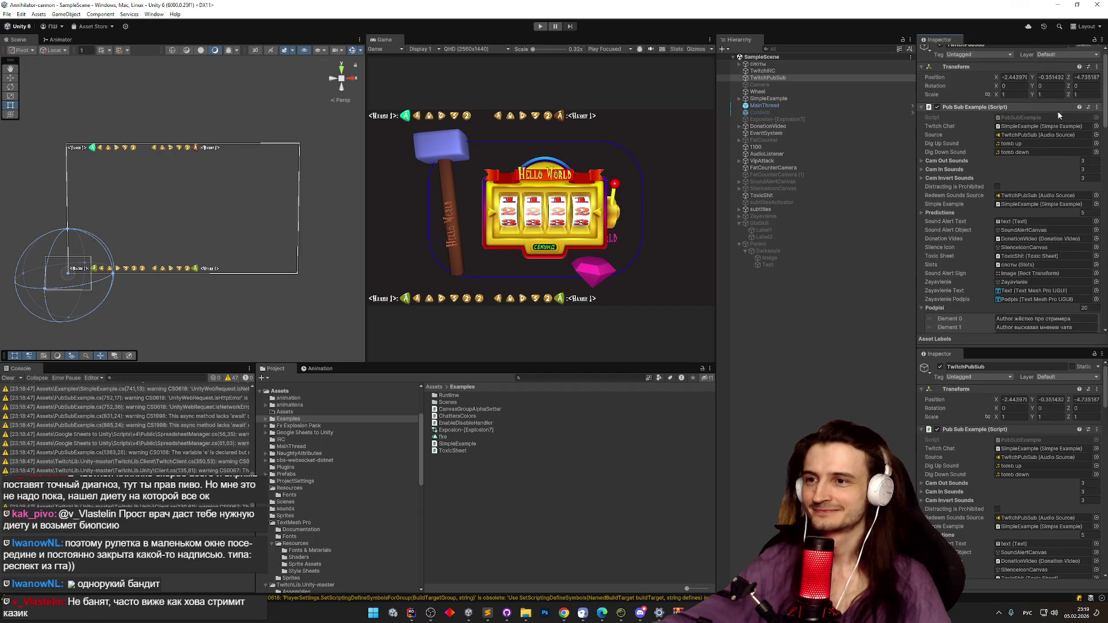
# Select GtaSkill, expand its Success list and grow it to ten entries.
pyautogui.click(799, 223)
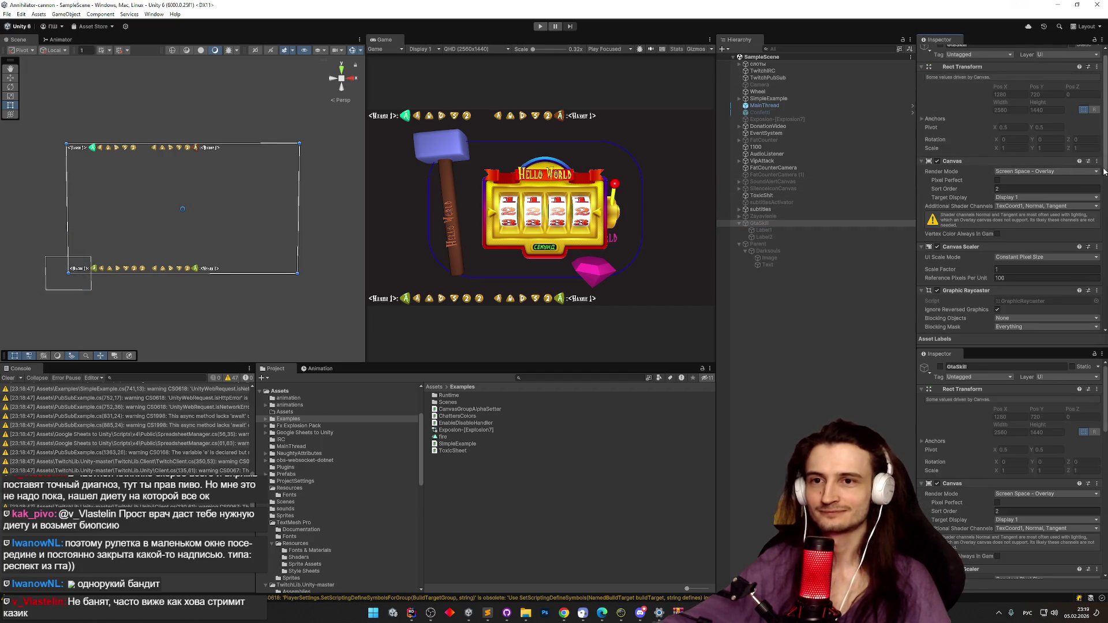
pyautogui.scroll(-10, 1079, 327)
pyautogui.click(935, 298)
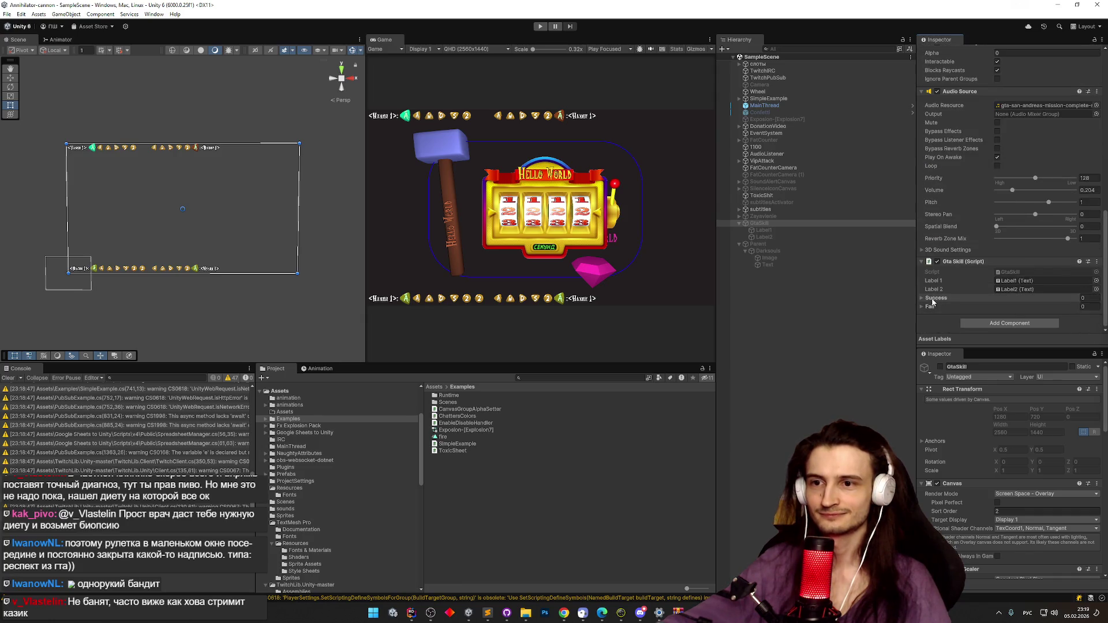
pyautogui.click(1078, 319)
pyautogui.scroll(-1, 1088, 298)
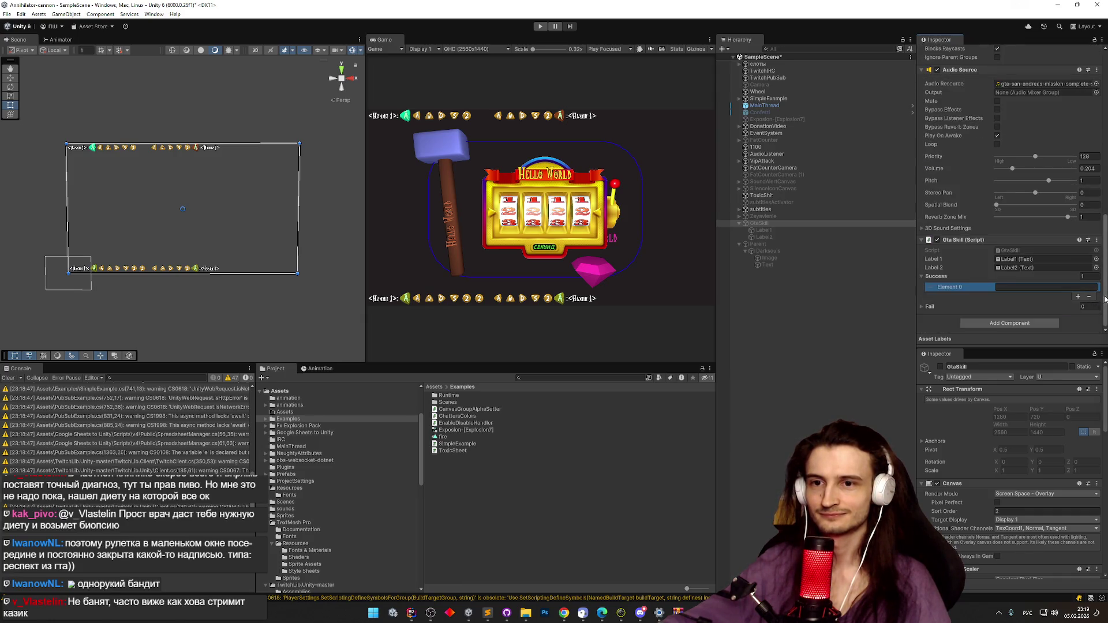
pyautogui.click(1078, 298)
pyautogui.click(1078, 306)
pyautogui.click(1079, 314)
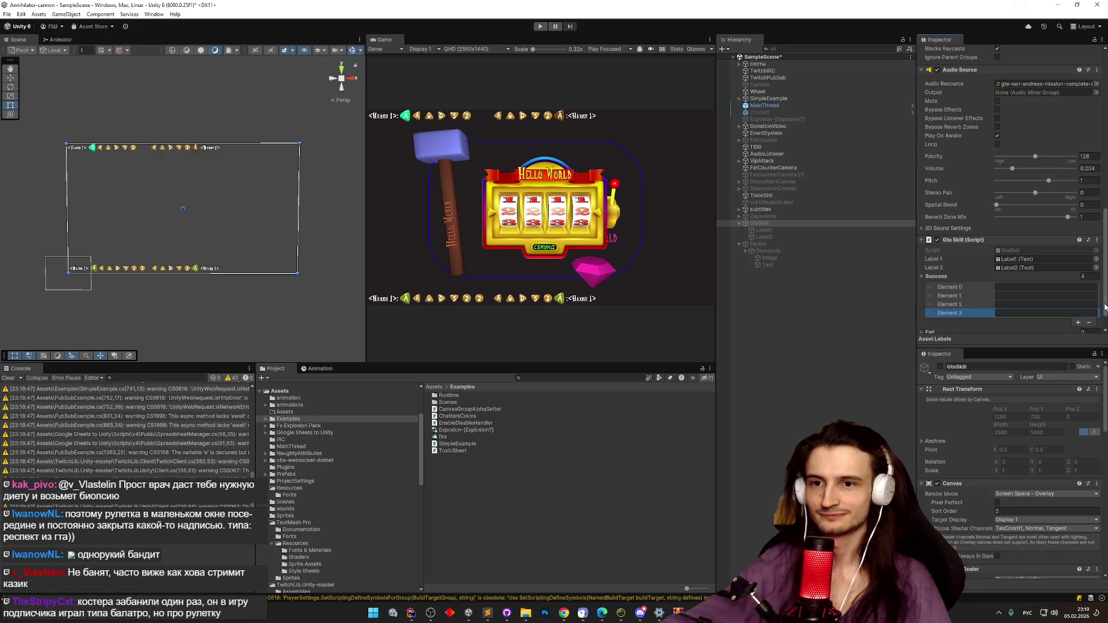
pyautogui.click(1079, 314)
pyautogui.click(1079, 313)
pyautogui.click(1078, 312)
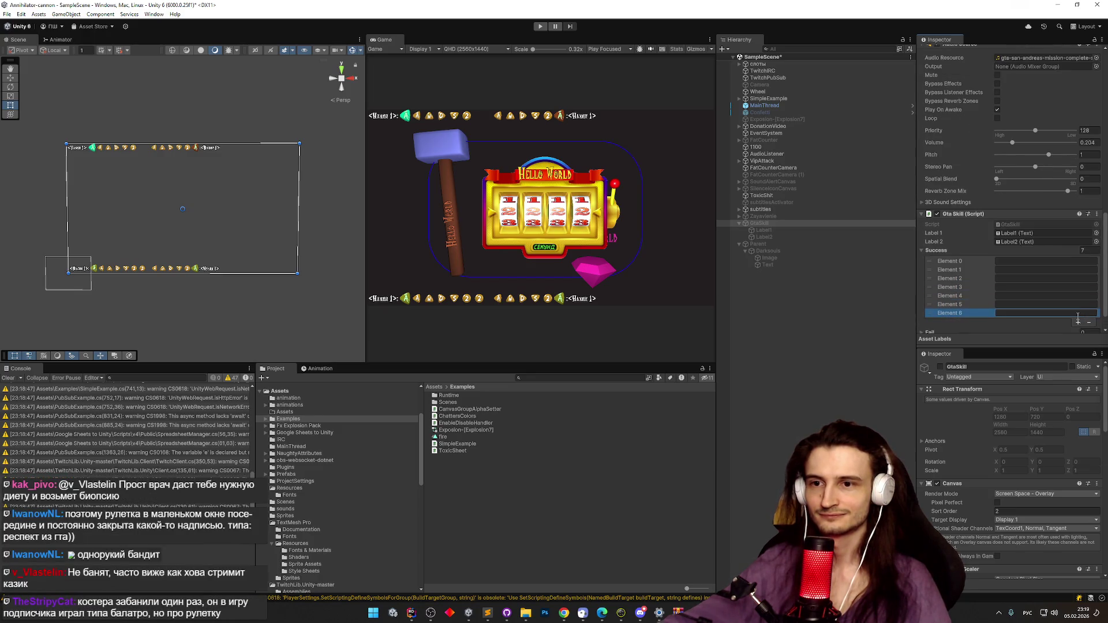
pyautogui.click(1078, 321)
pyautogui.scroll(-2, 1083, 321)
pyautogui.click(1078, 297)
pyautogui.click(1078, 306)
pyautogui.click(1014, 229)
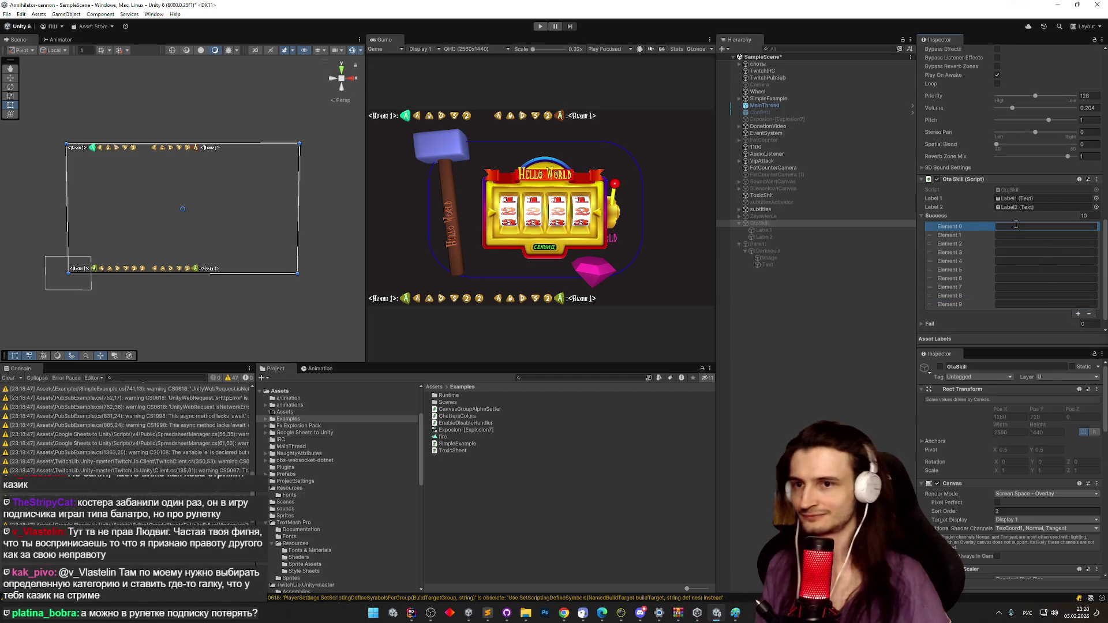
# Fill the first three Success entries with Хорош, прокачал and Улучшен.
pyautogui.click(1015, 227)
pyautogui.write('Хорош')
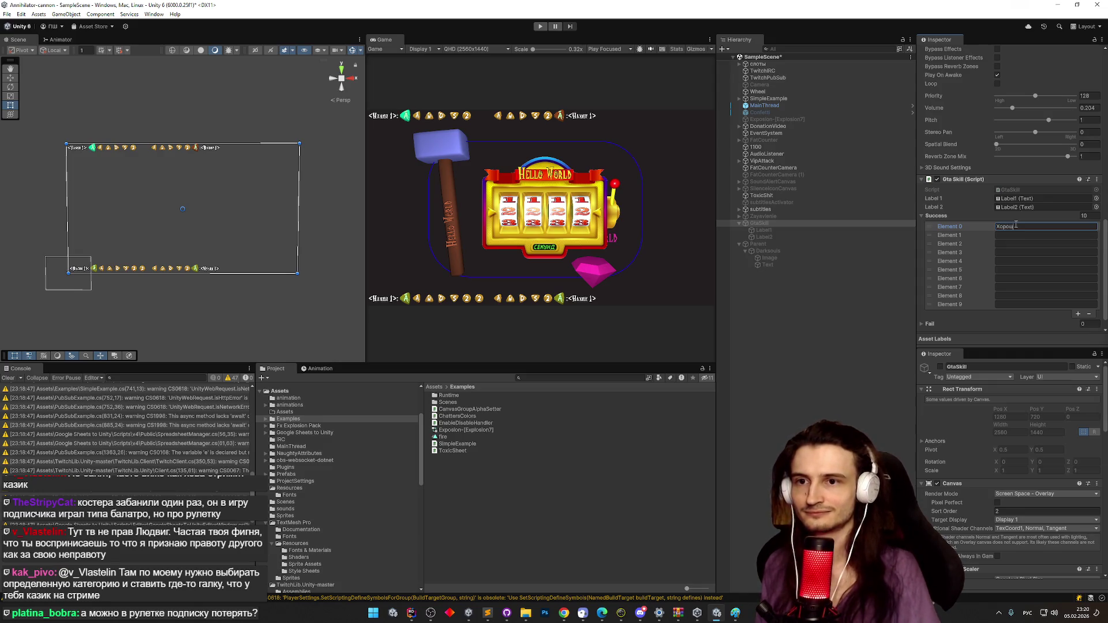
pyautogui.click(1022, 235)
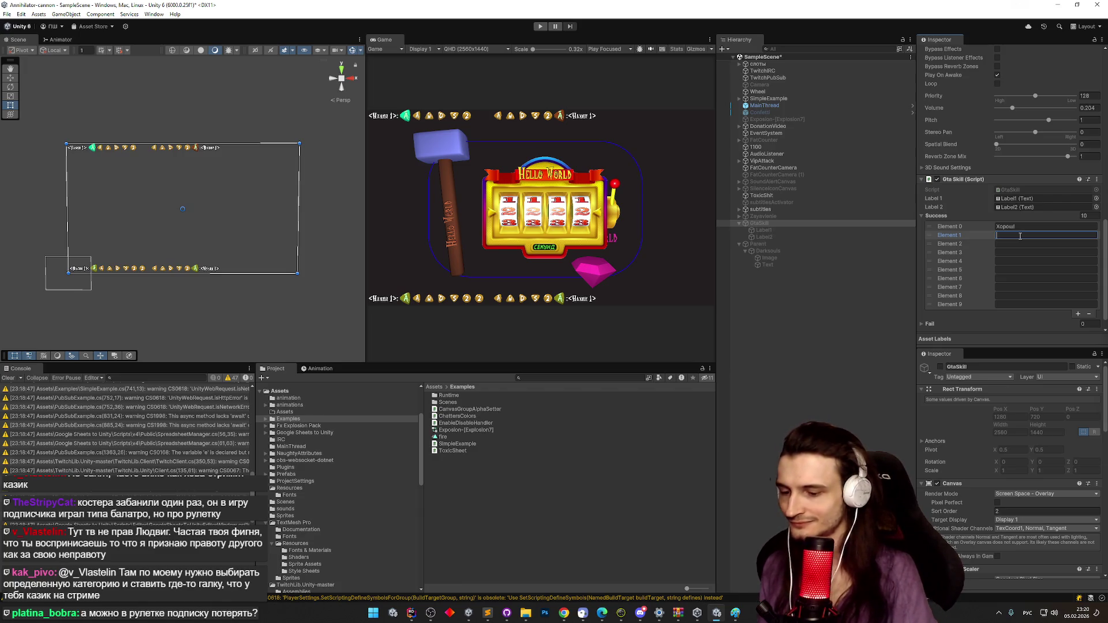
pyautogui.write('рокачал')
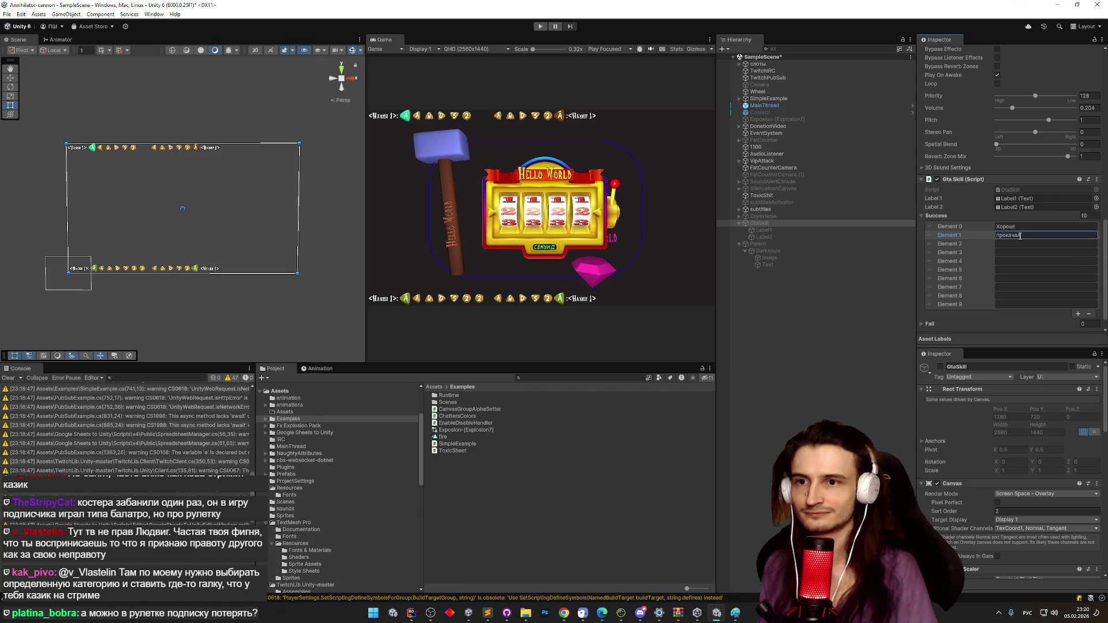
pyautogui.click(1022, 244)
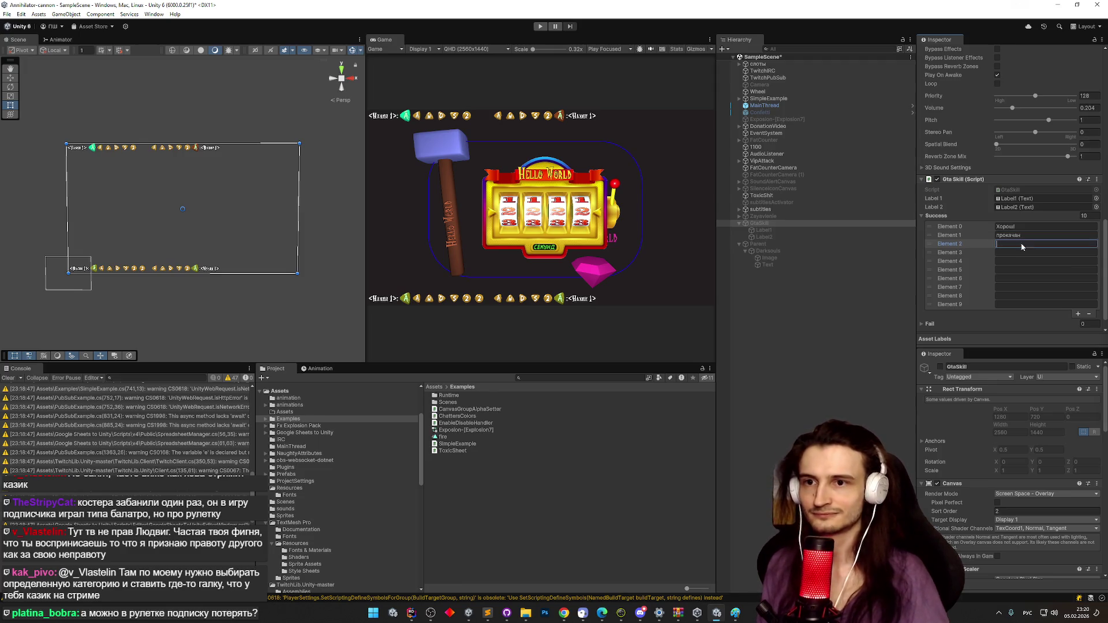
pyautogui.write('лучшен')
pyautogui.click(1030, 253)
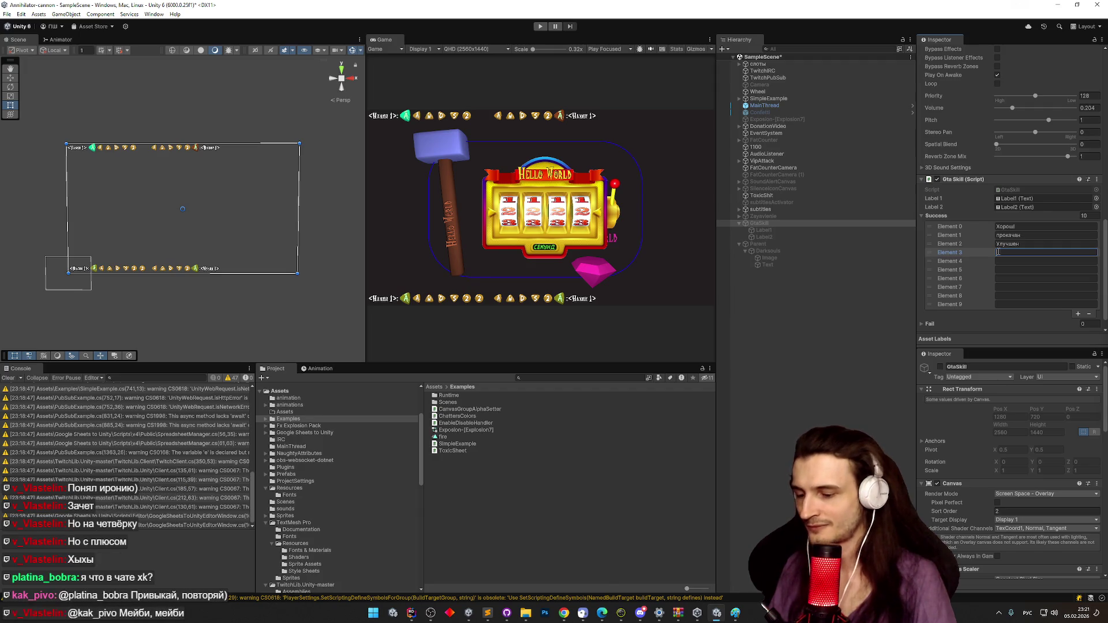
# Fill the next Success entries with Натренирован, неотразим, великолепен and На вершине.
pyautogui.write('атр')
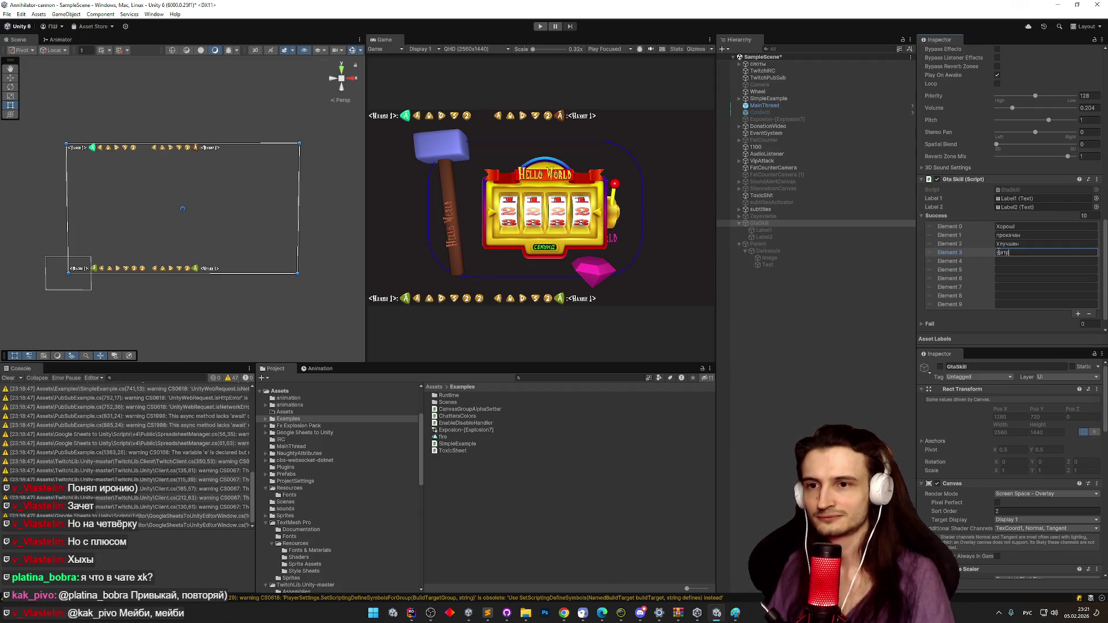
pyautogui.write('енирован')
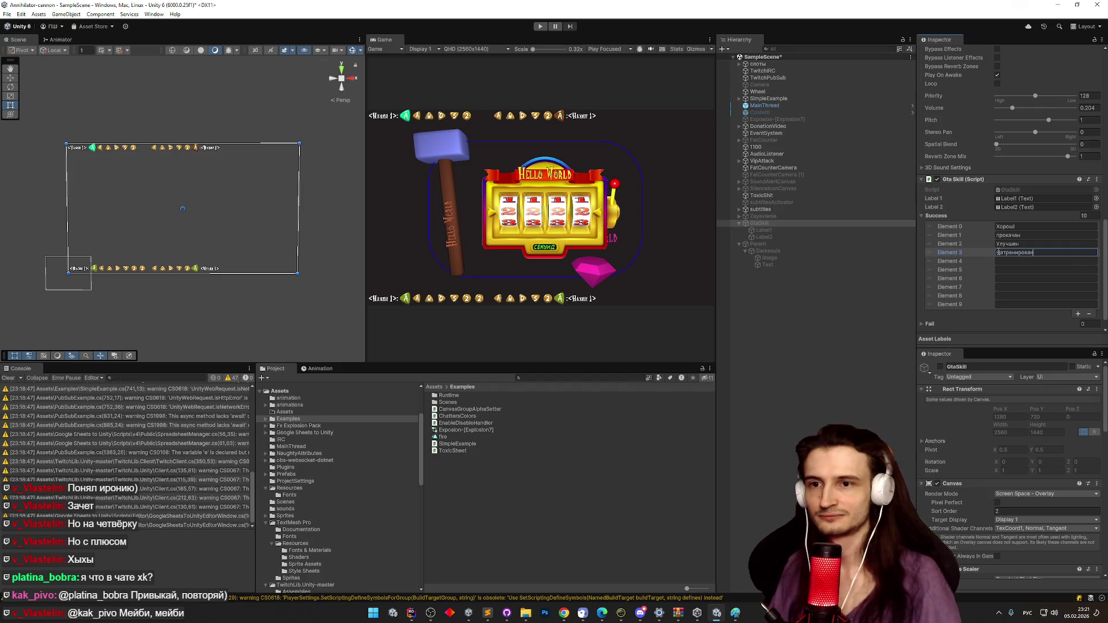
pyautogui.click(1013, 263)
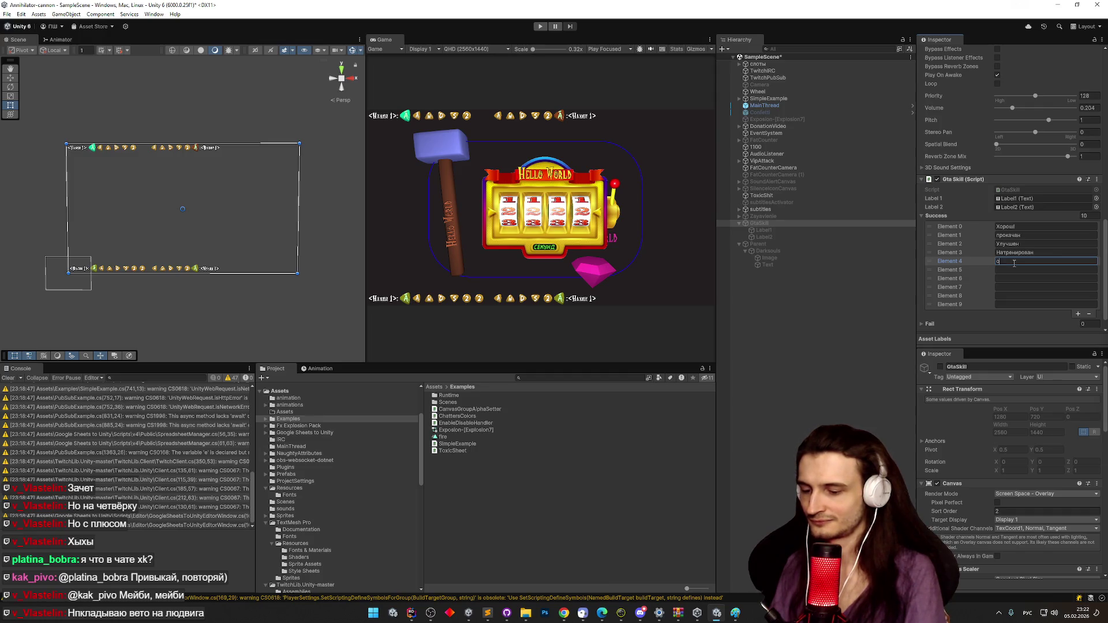
pyautogui.press('BackSpace')
pyautogui.press('BackSpace')
pyautogui.write('неотразим')
pyautogui.click(1051, 271)
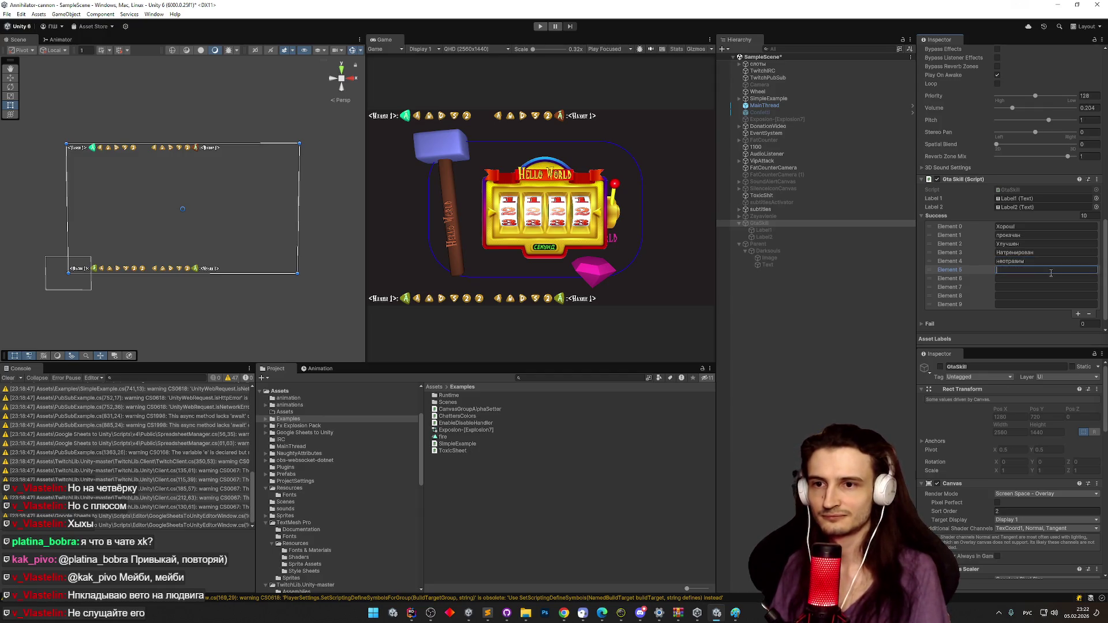
pyautogui.write('великолепен')
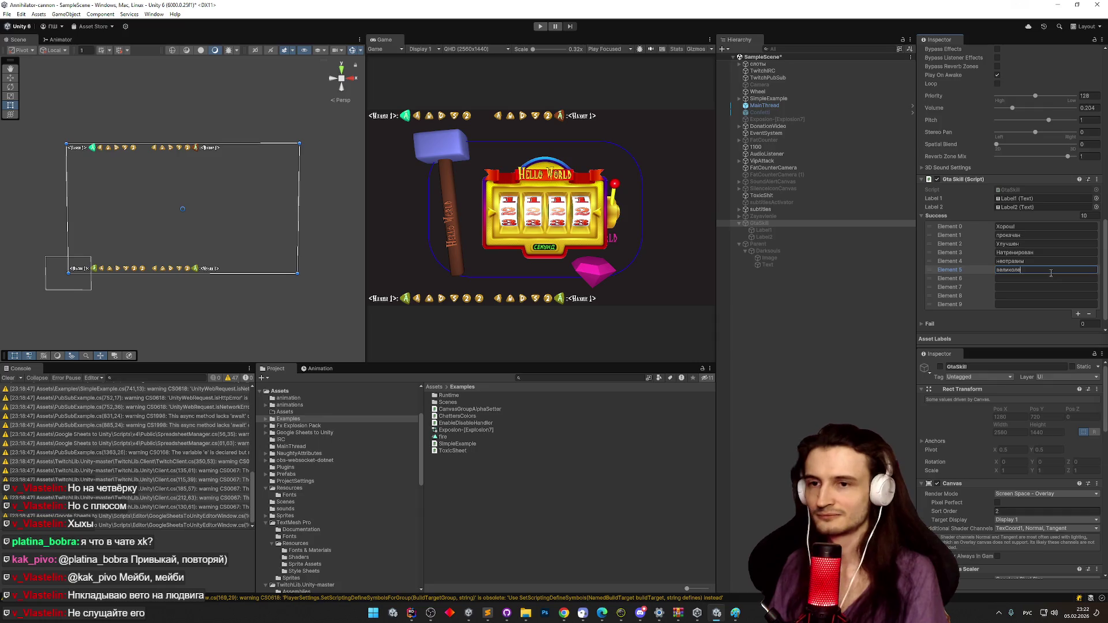
pyautogui.click(1069, 279)
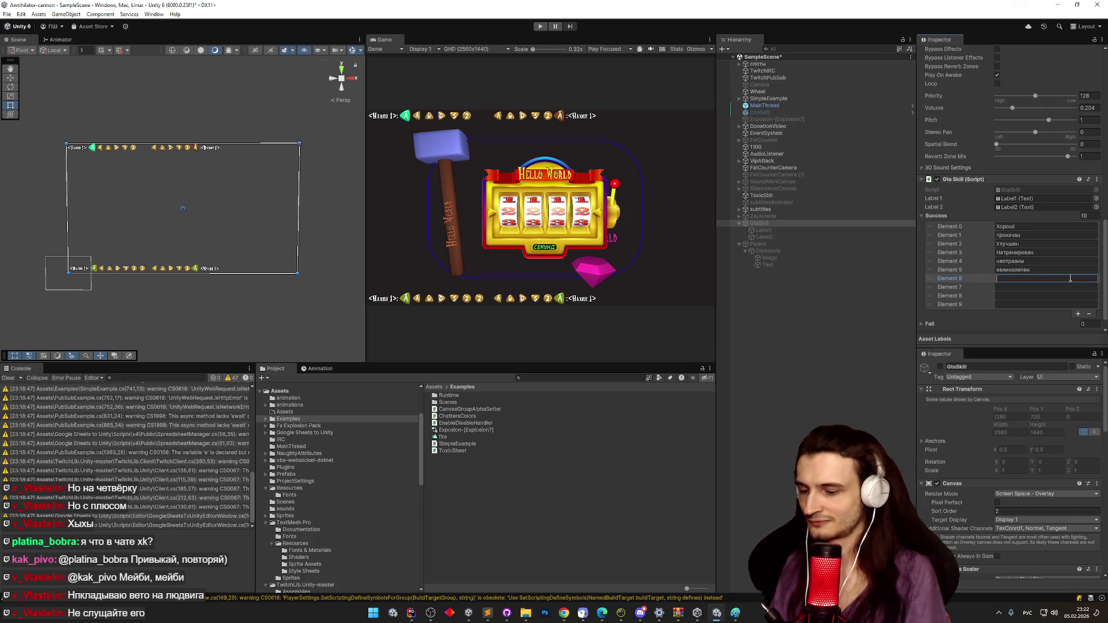
pyautogui.write('На пи')
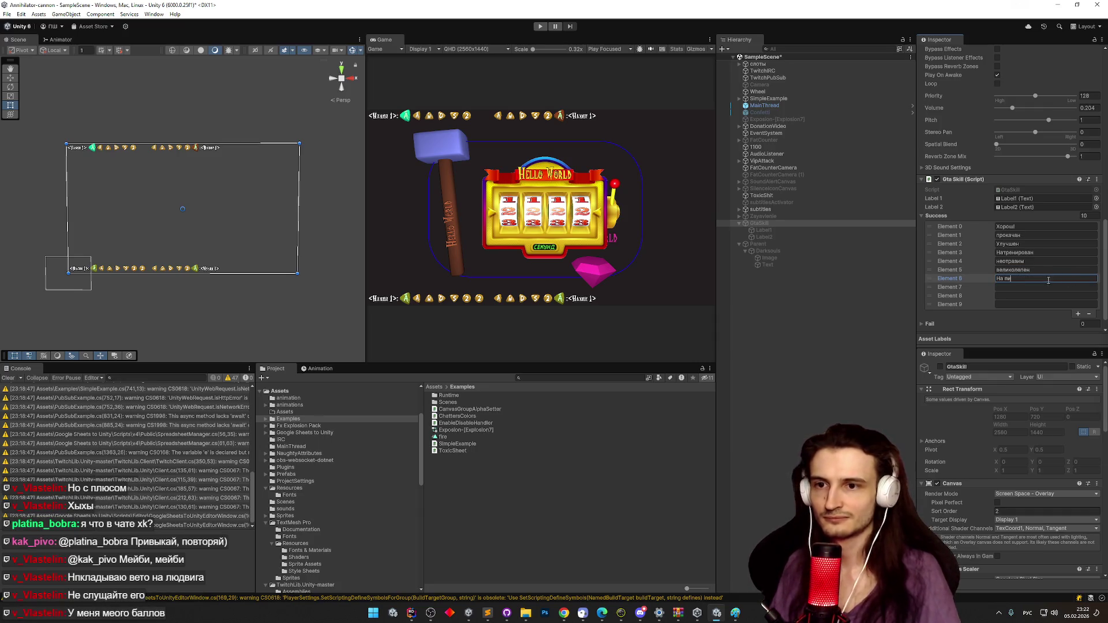
pyautogui.write('ке')
pyautogui.click(1039, 286)
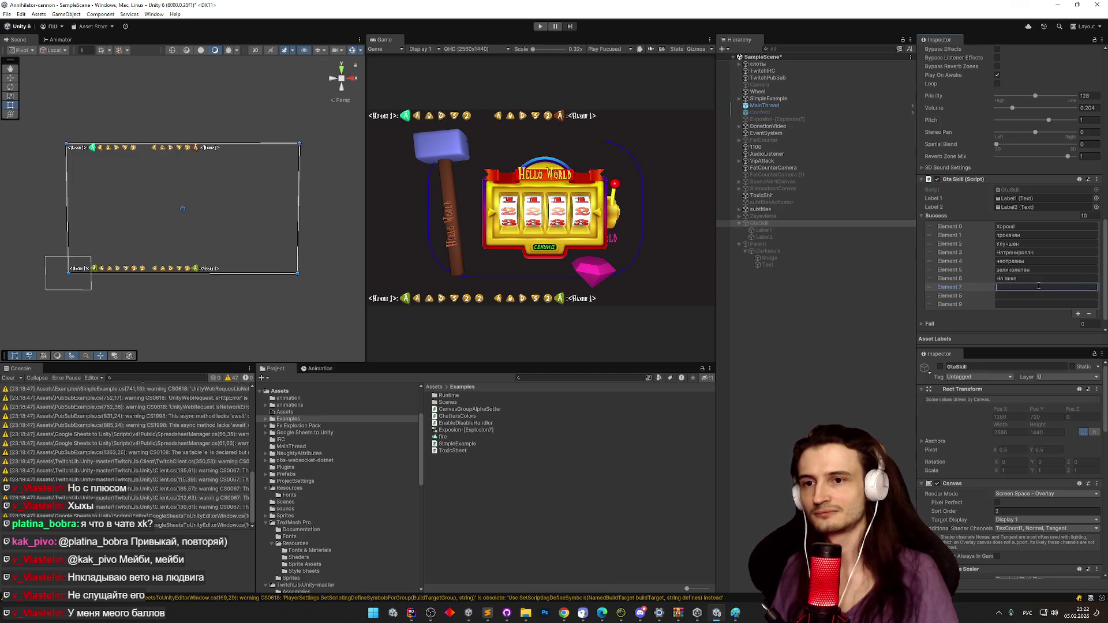
pyautogui.doubleClick(1008, 280)
pyautogui.write('ве')
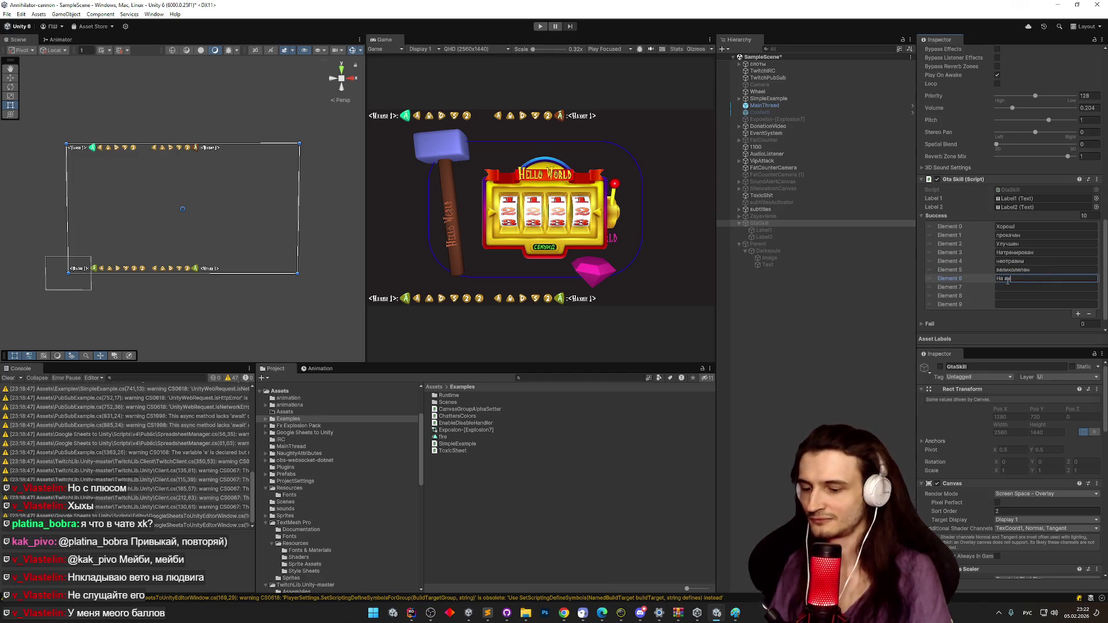
pyautogui.write('ршине')
pyautogui.click(1019, 285)
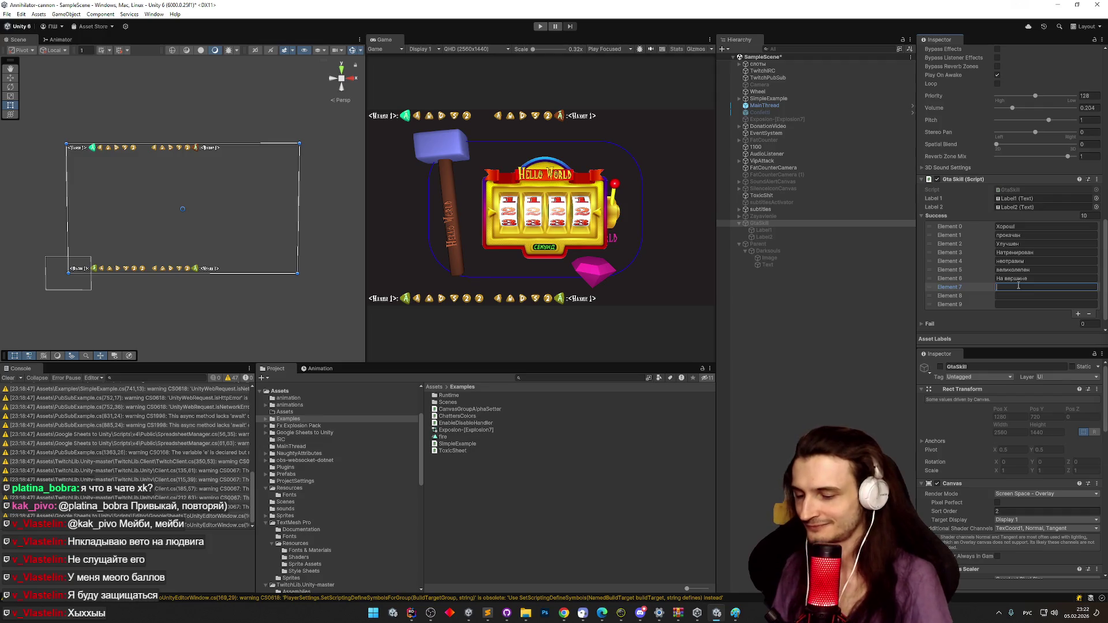
# Enter отличился in Element 7 and append '!' to the earlier Success phrases.
pyautogui.write('отли')
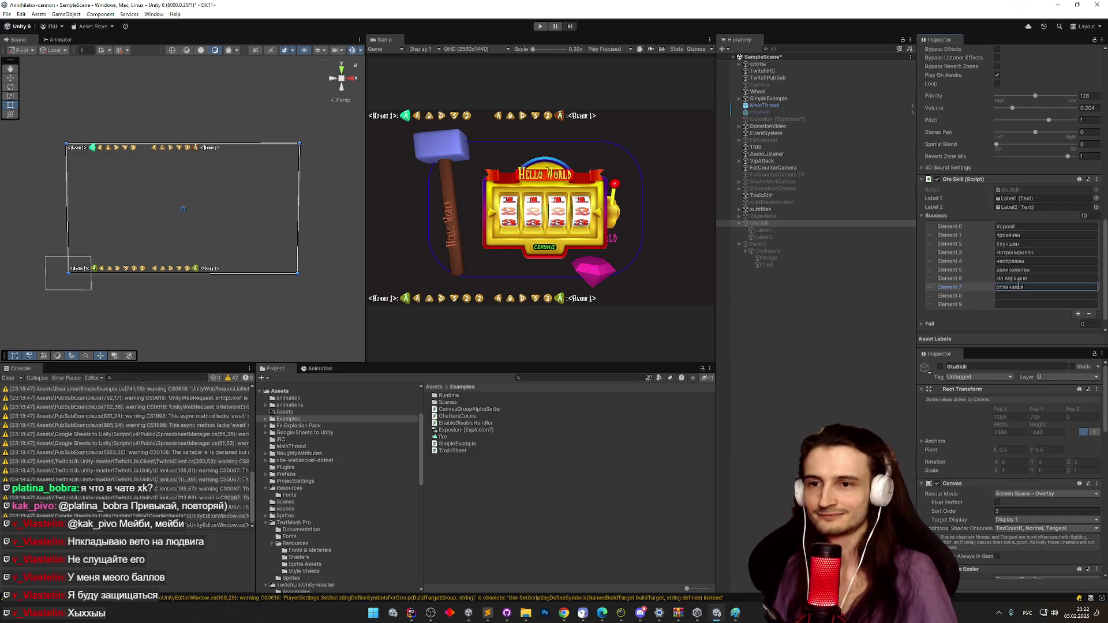
pyautogui.write('чился')
pyautogui.click(1044, 278)
pyautogui.write('!')
pyautogui.click(1038, 268)
pyautogui.write('!')
pyautogui.click(1040, 261)
pyautogui.write('!')
pyautogui.click(1037, 253)
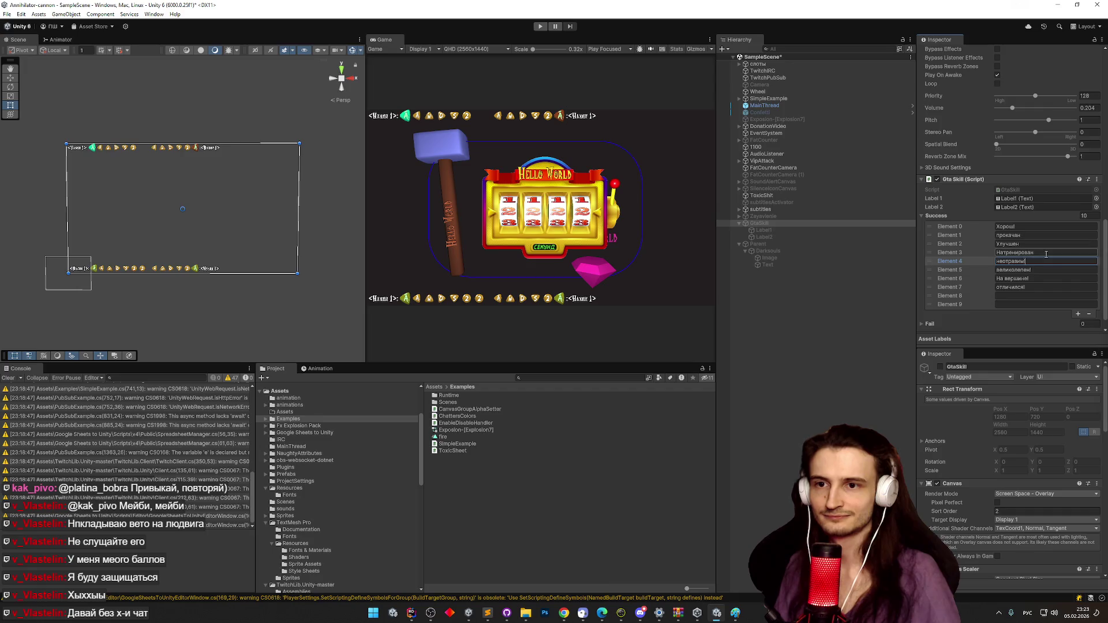
pyautogui.write('!')
pyautogui.click(1034, 244)
pyautogui.write('!')
pyautogui.click(1043, 235)
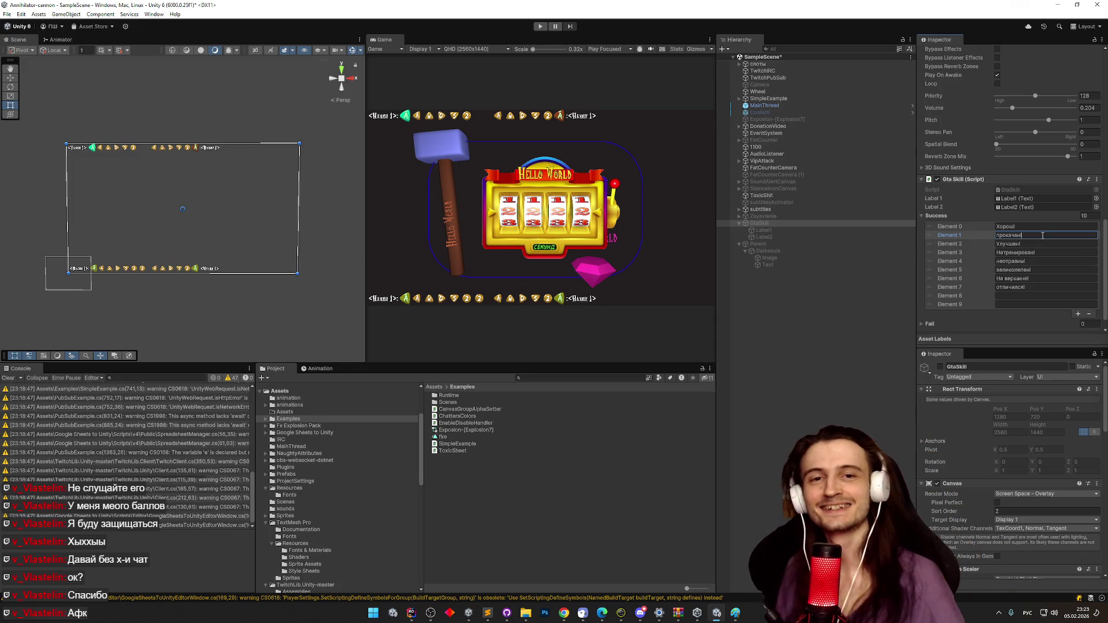
# Enter 'Мощный!' into Success Element 8.
pyautogui.click(1025, 296)
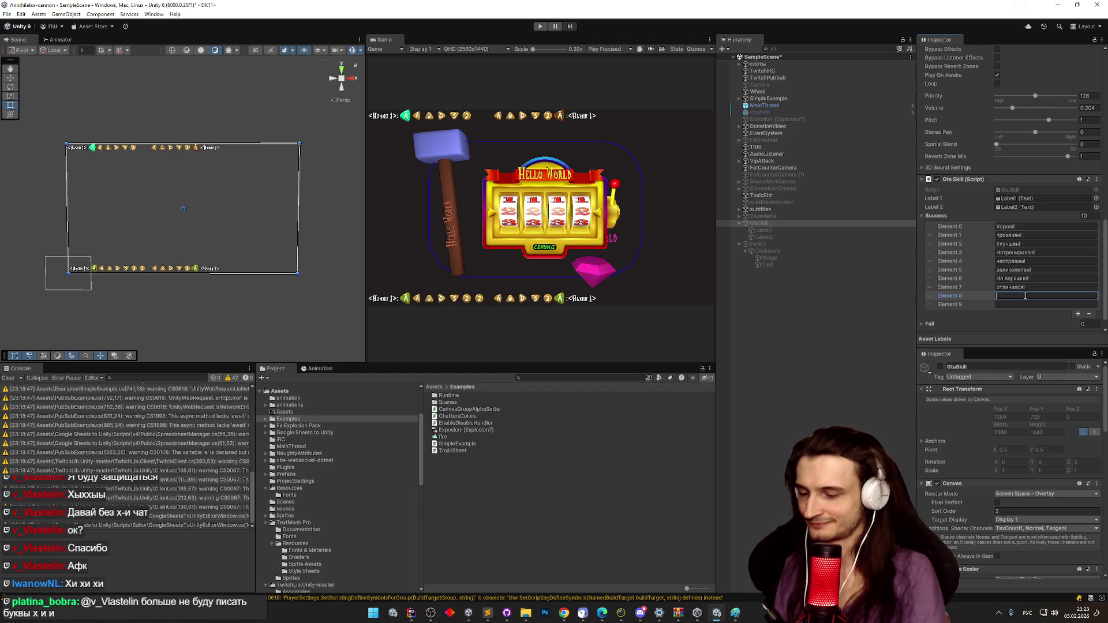
pyautogui.write('Мощный!')
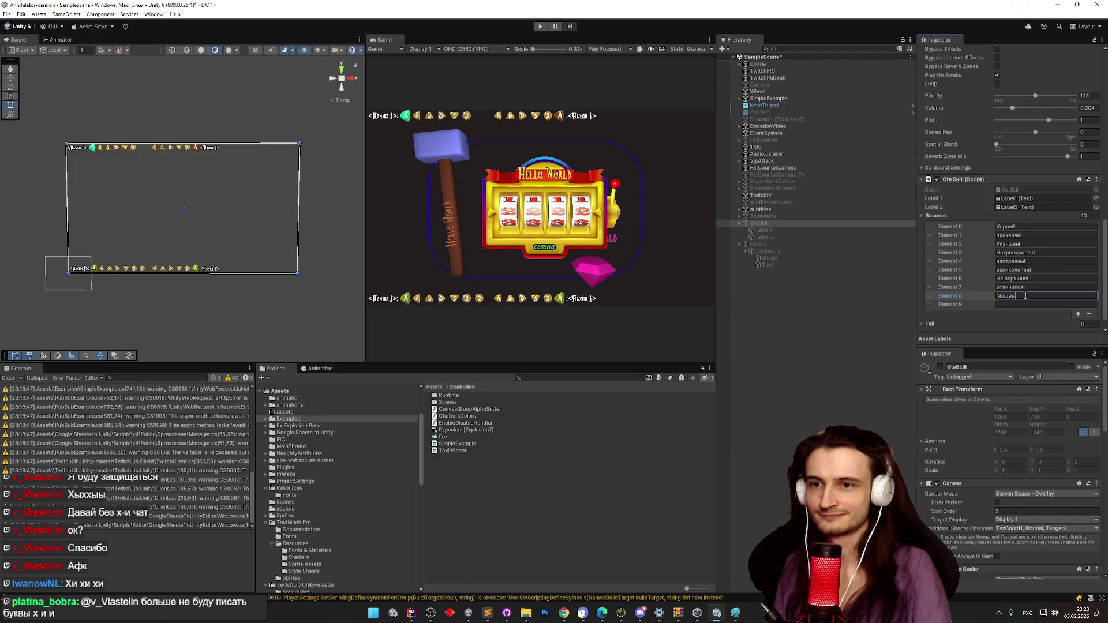
pyautogui.click(1017, 303)
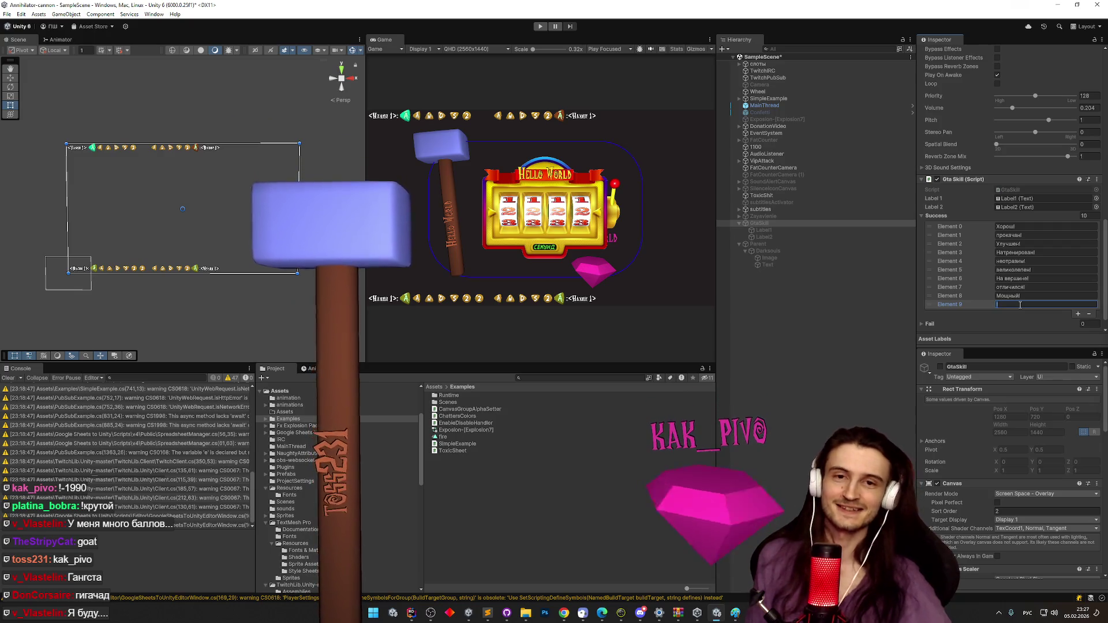
# Add Success entries Гигачад, Крут!, Крутой and 'Весь такой классный'.
pyautogui.write('Г')
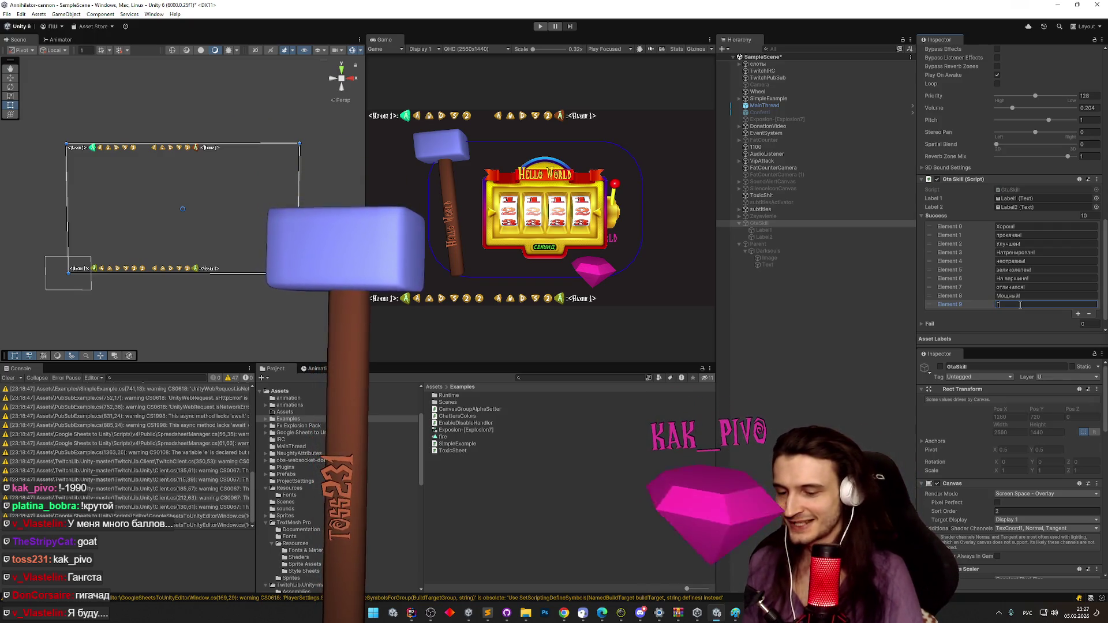
pyautogui.write('игачад')
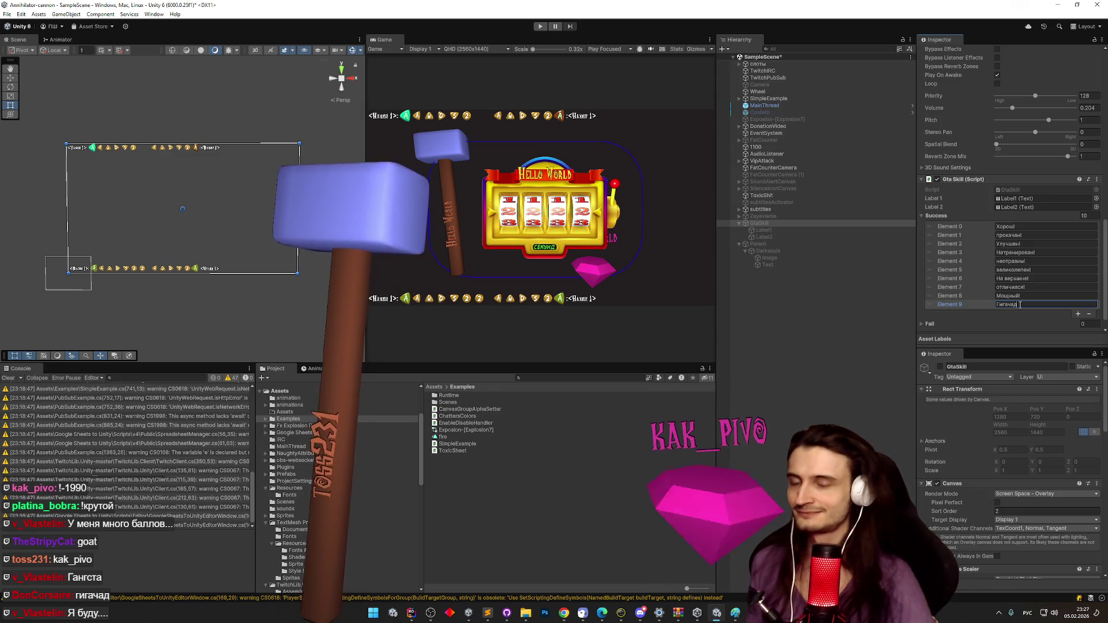
pyautogui.click(1077, 313)
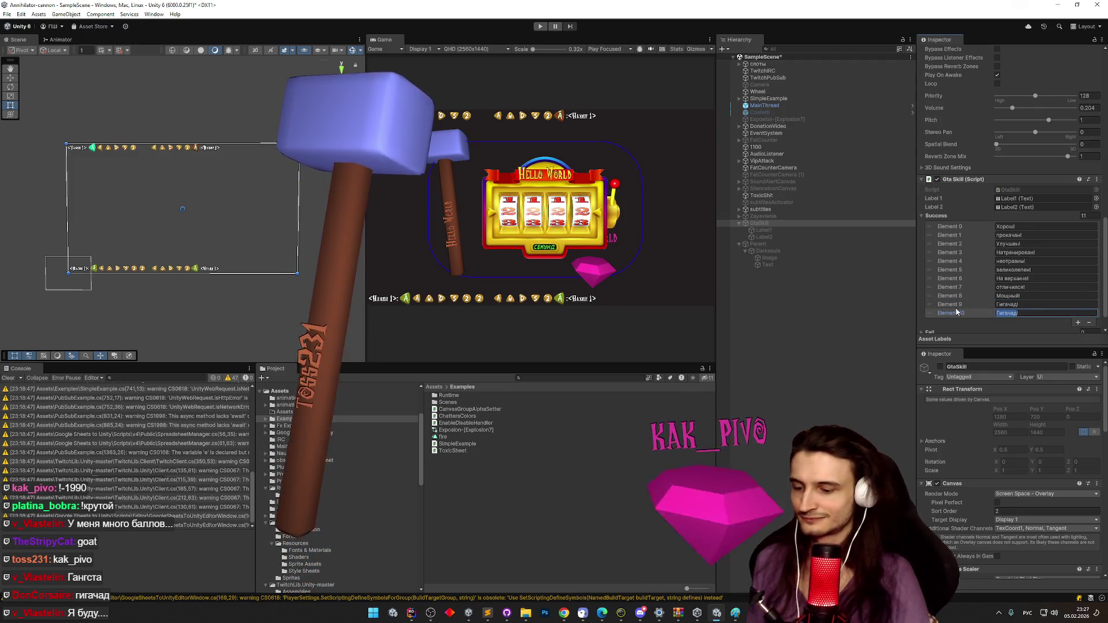
pyautogui.write('Крут!')
pyautogui.click(1076, 322)
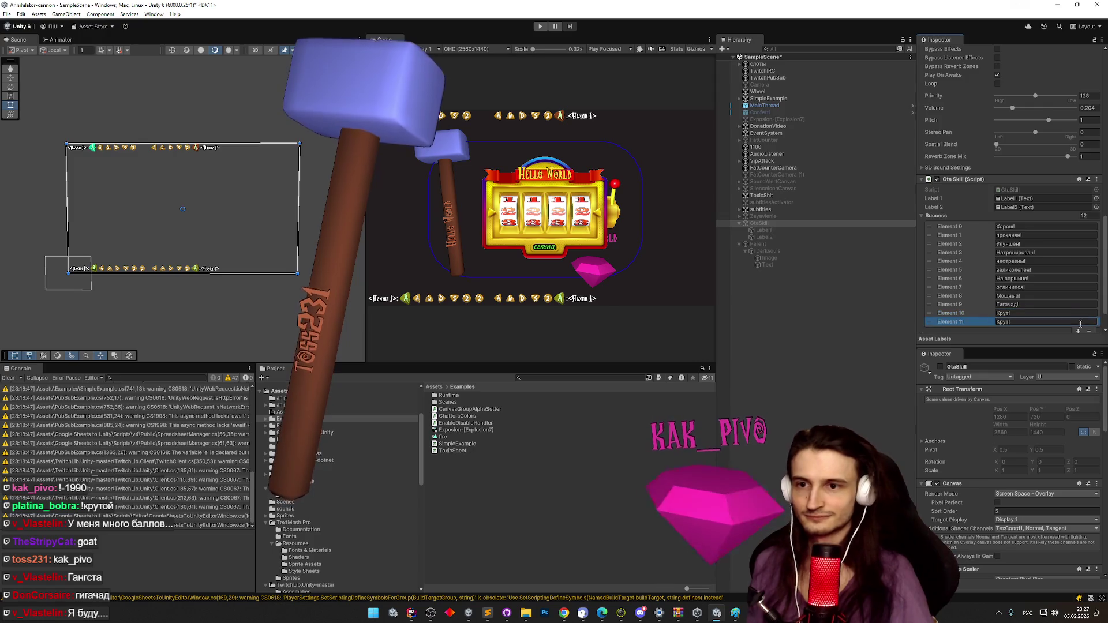
pyautogui.write('Крутой')
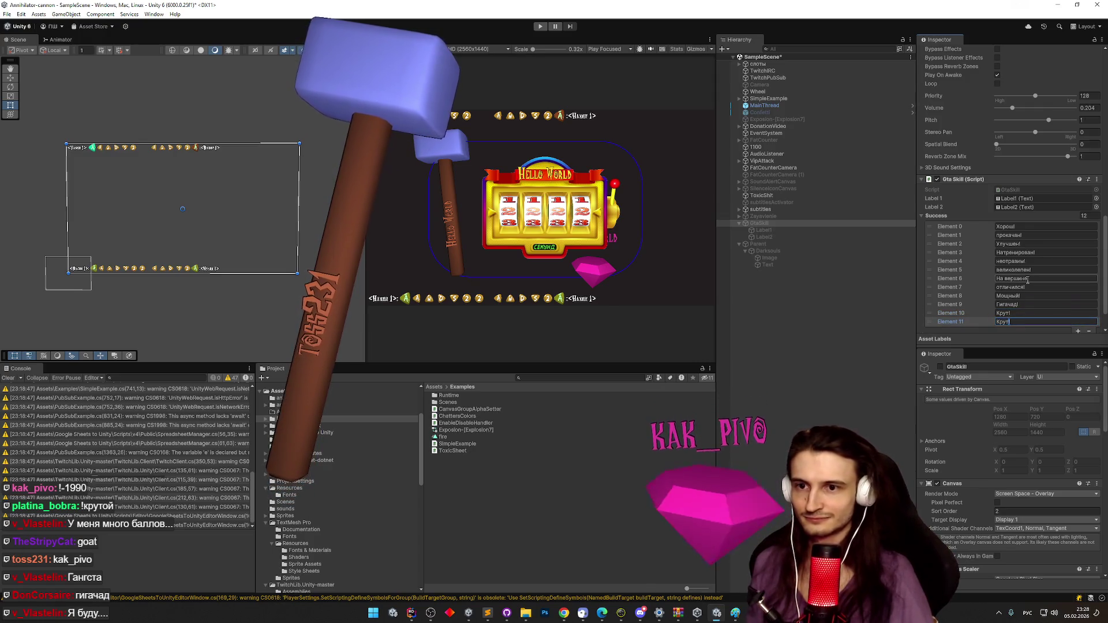
pyautogui.click(1078, 331)
pyautogui.click(1011, 330)
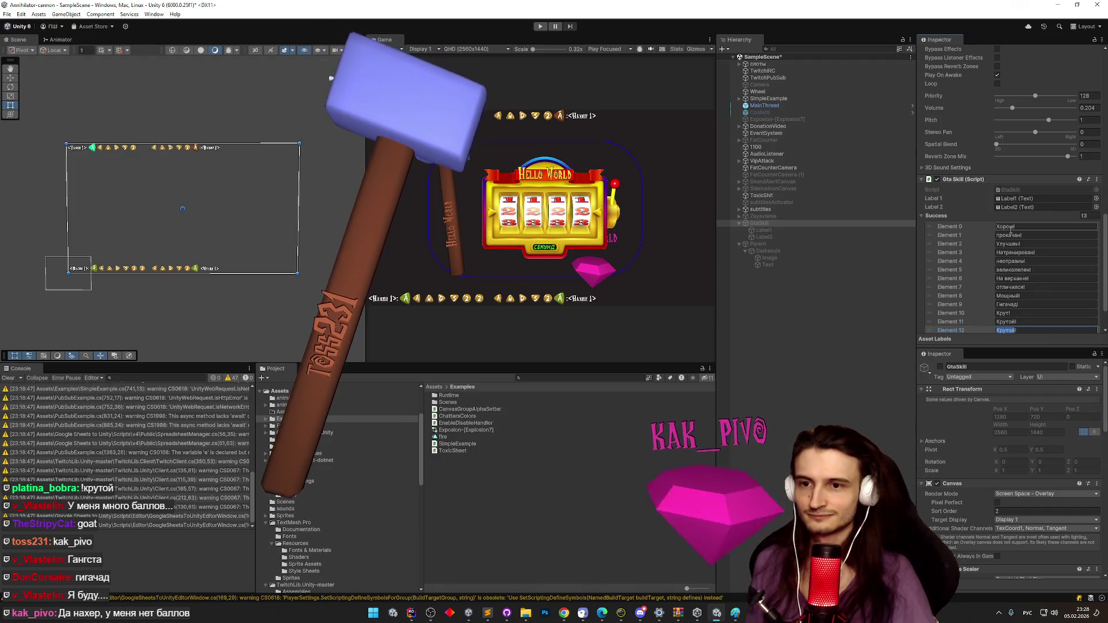
pyautogui.write('Весь такой классный')
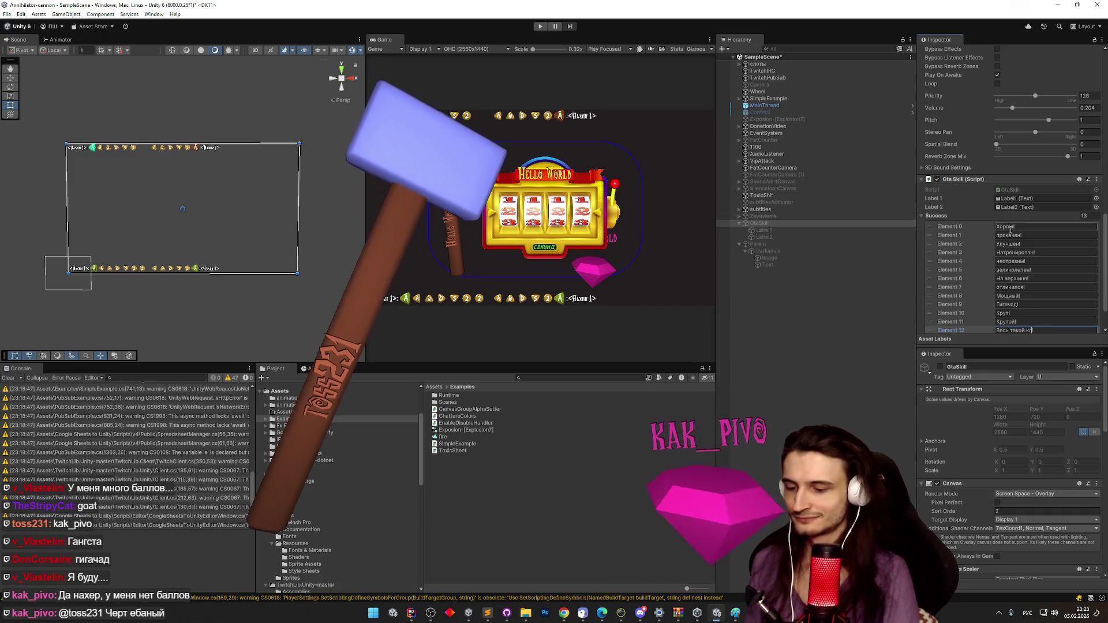
# Add two more Success entries reading 'красава!' and респектуха.
pyautogui.scroll(-2, 1033, 245)
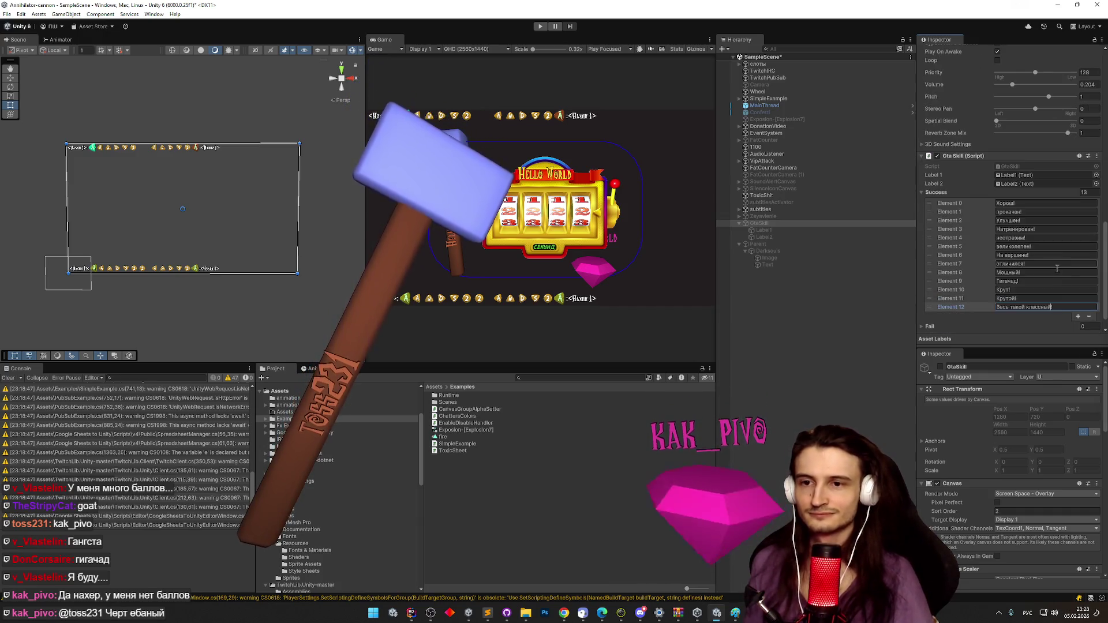
pyautogui.click(1078, 316)
pyautogui.click(1025, 316)
pyautogui.hotkey('shift', 'Home')
pyautogui.press('BackSpace')
pyautogui.hotkey('ctrl', 'a')
pyautogui.write('красава!')
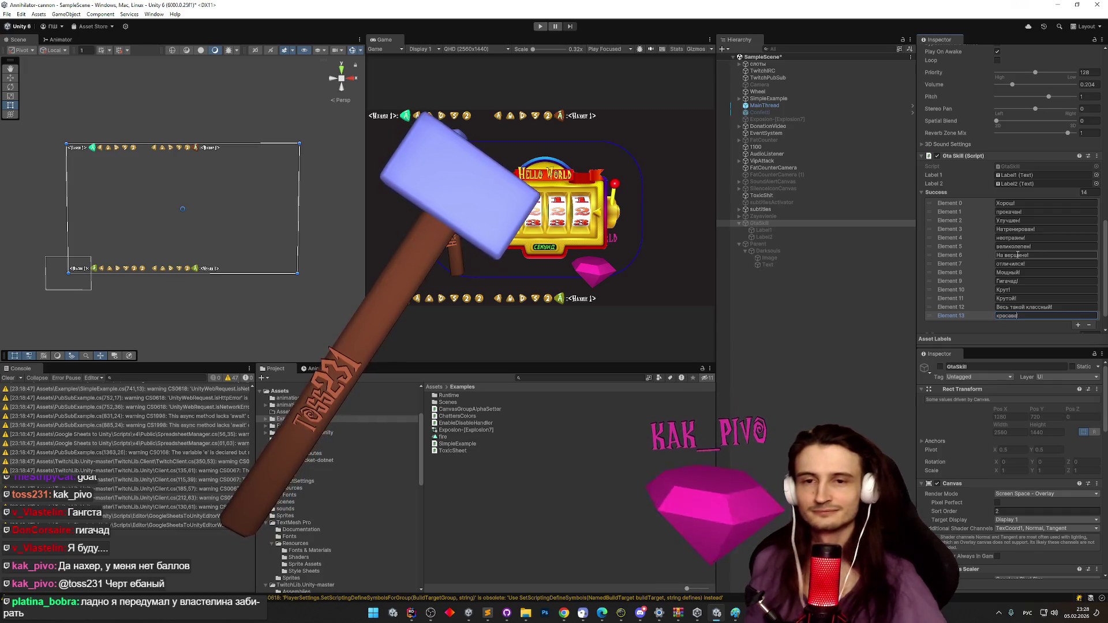
pyautogui.click(1078, 326)
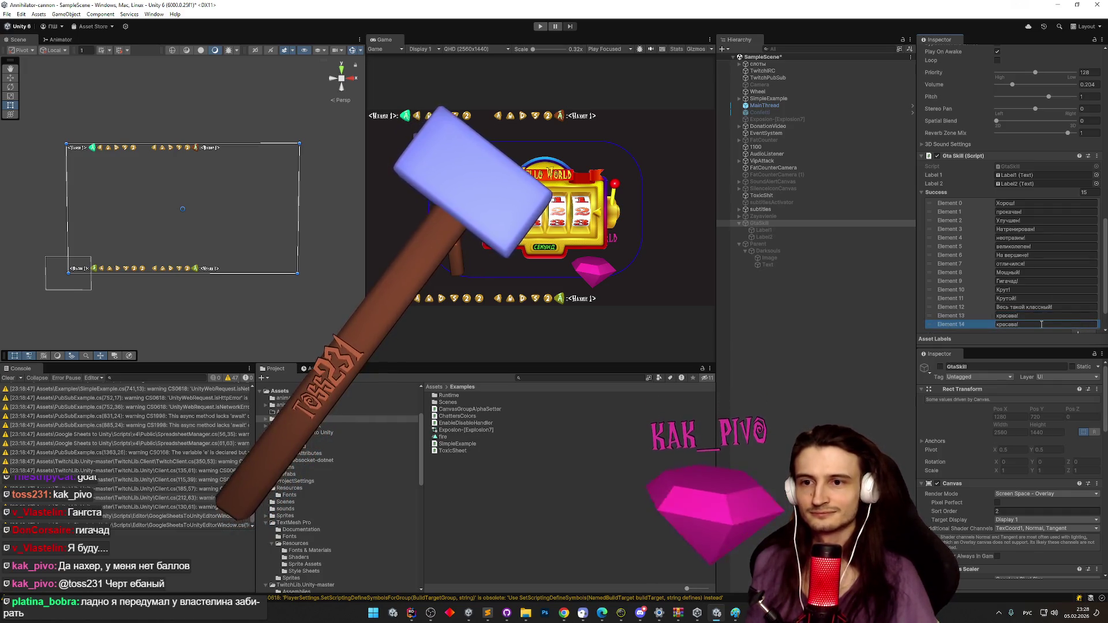
pyautogui.write('респектуха')
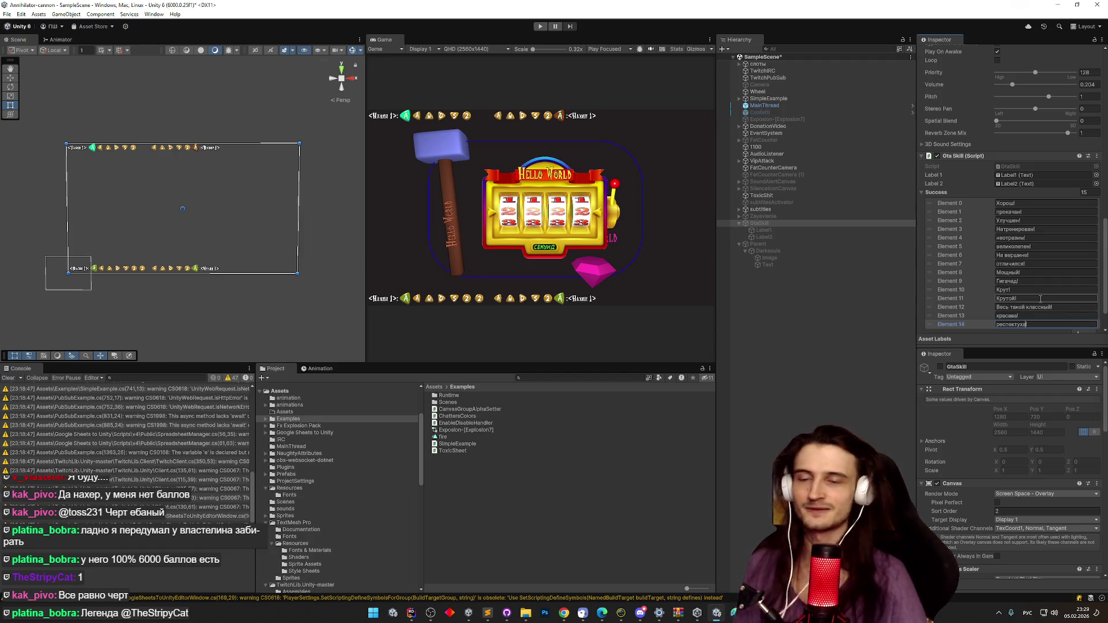
# Scroll down to the empty Fail list and expand it.
pyautogui.scroll(-1, 1045, 293)
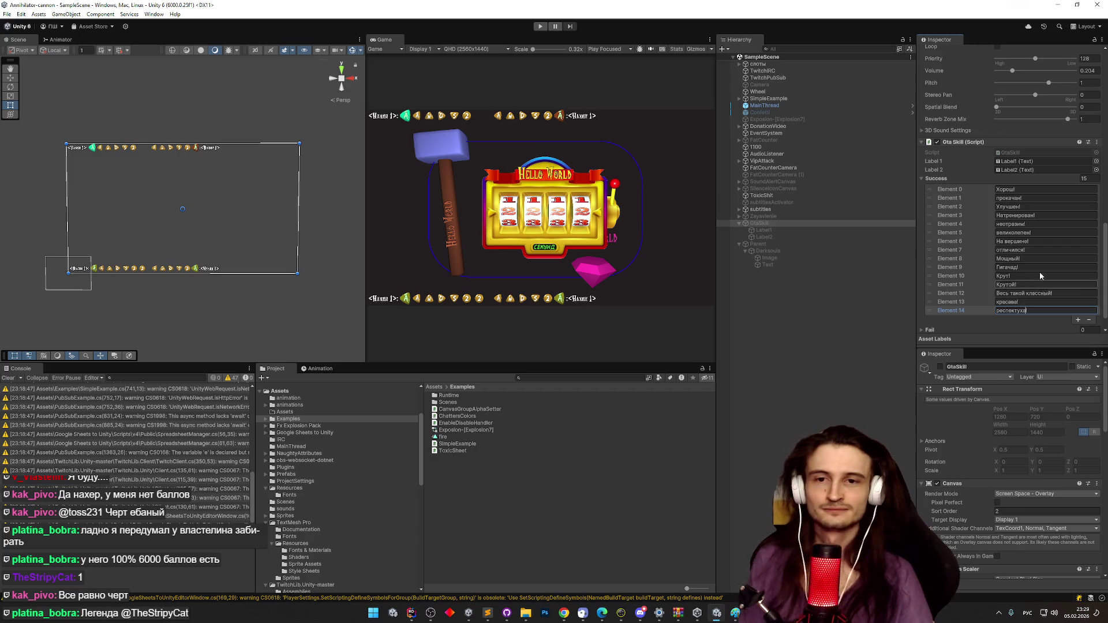
pyautogui.scroll(-2, 1041, 274)
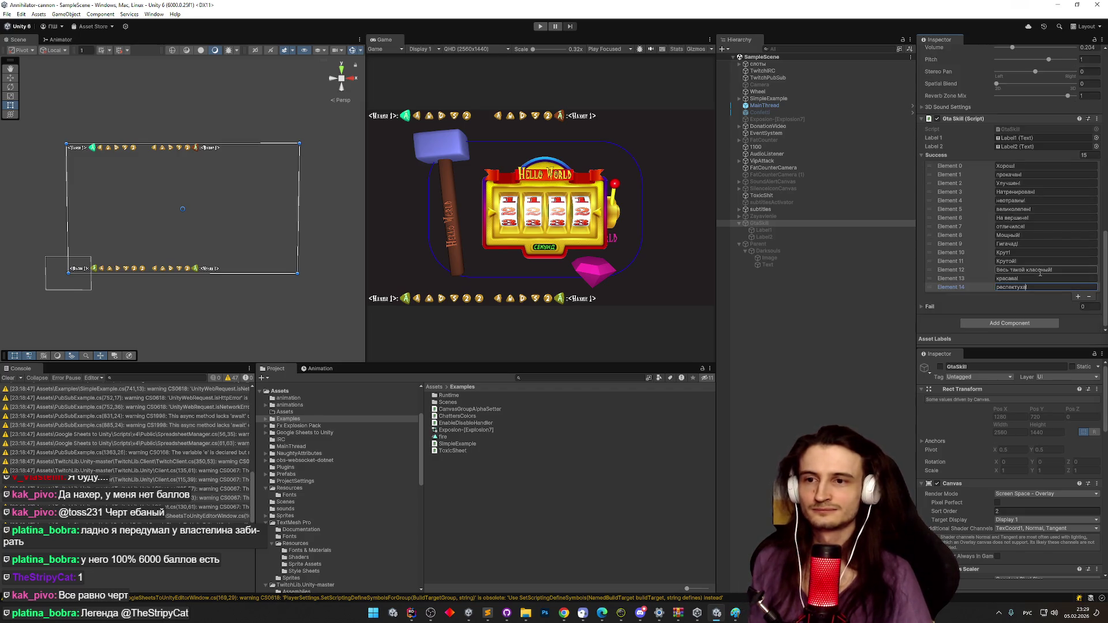
pyautogui.click(938, 307)
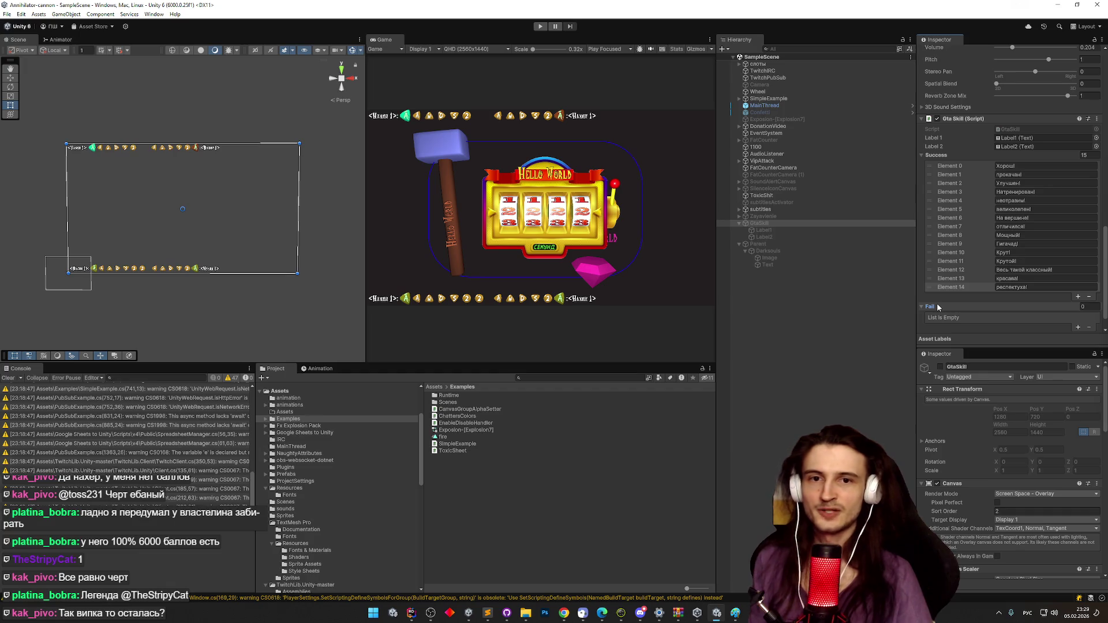
# Grow the GtaSkill Fail list to 11 entries.
pyautogui.scroll(-2, 964, 276)
pyautogui.scroll(2, 973, 263)
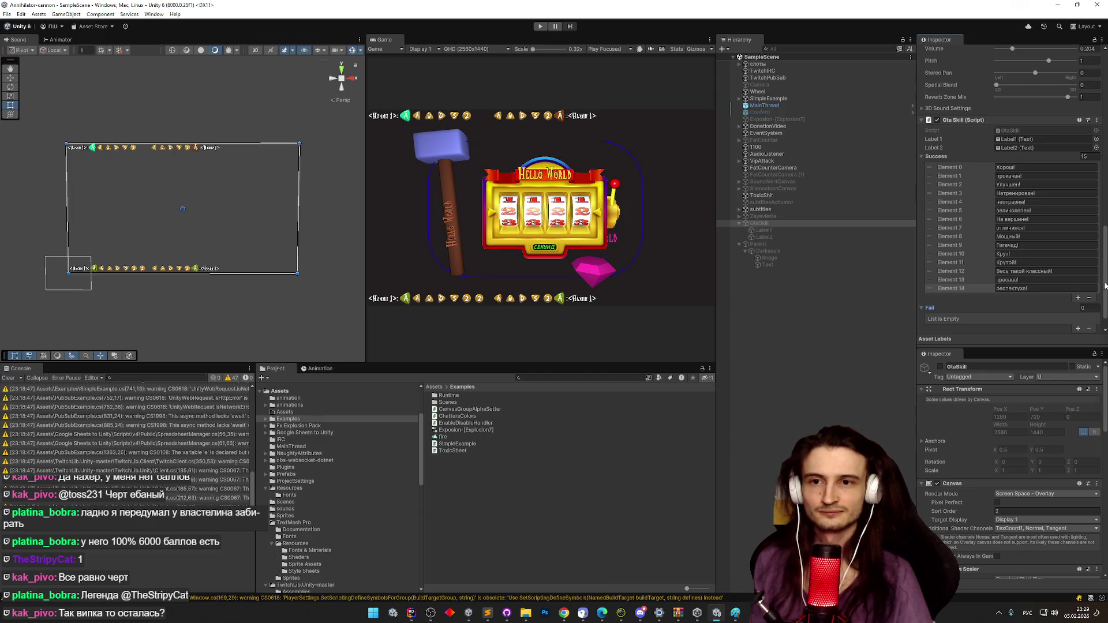
pyautogui.scroll(-2, 1103, 303)
pyautogui.click(1079, 307)
pyautogui.click(1080, 306)
pyautogui.click(1079, 314)
pyautogui.click(1079, 323)
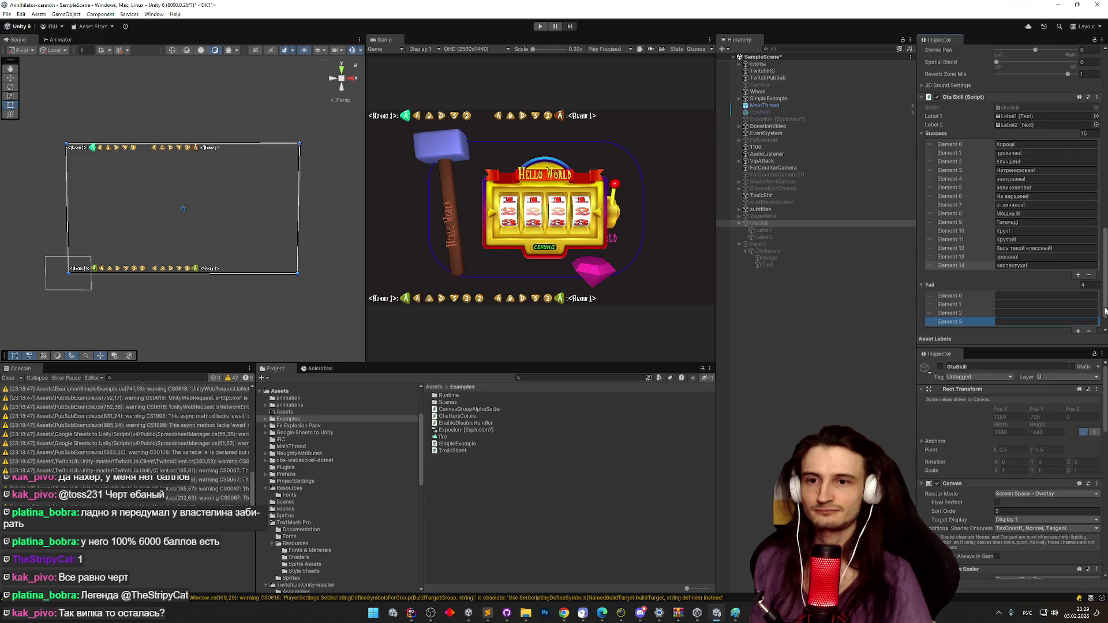
pyautogui.scroll(-2, 1079, 320)
pyautogui.click(1079, 305)
pyautogui.click(1078, 314)
pyautogui.click(1078, 324)
pyautogui.click(1078, 332)
pyautogui.scroll(-2, 1082, 329)
pyautogui.scroll(-1, 1104, 326)
pyautogui.click(1079, 306)
pyautogui.click(1079, 315)
pyautogui.click(1079, 323)
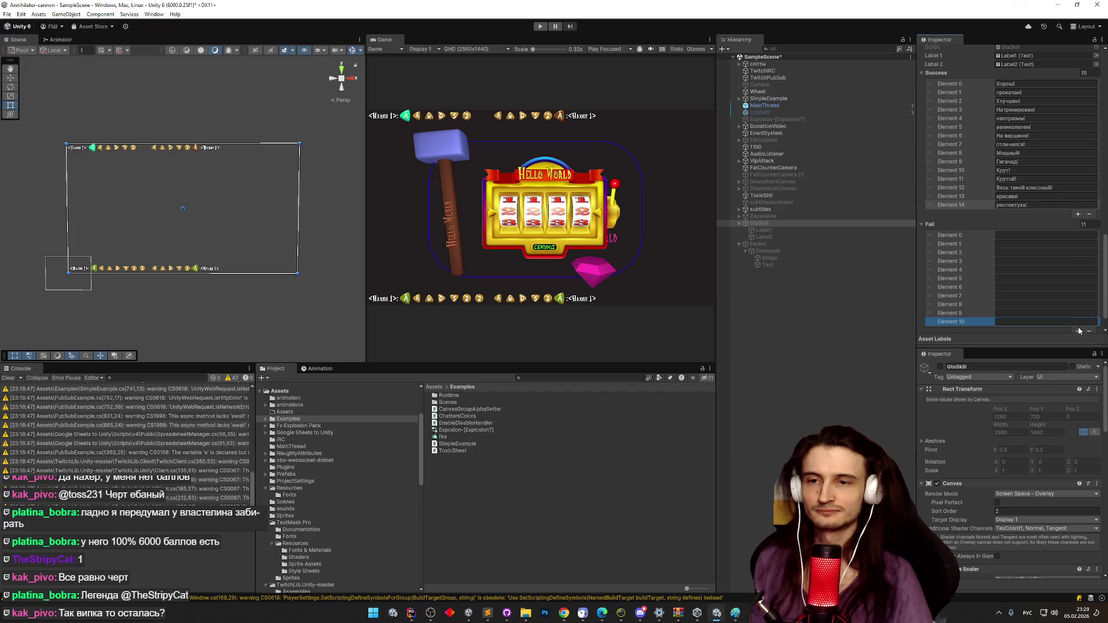
# Fill Fail Elements 0 and 1 with 'Обосрался :(' and 'Ослаб :('.
pyautogui.click(1021, 235)
pyautogui.write('Обосрался')
pyautogui.press('Tab')
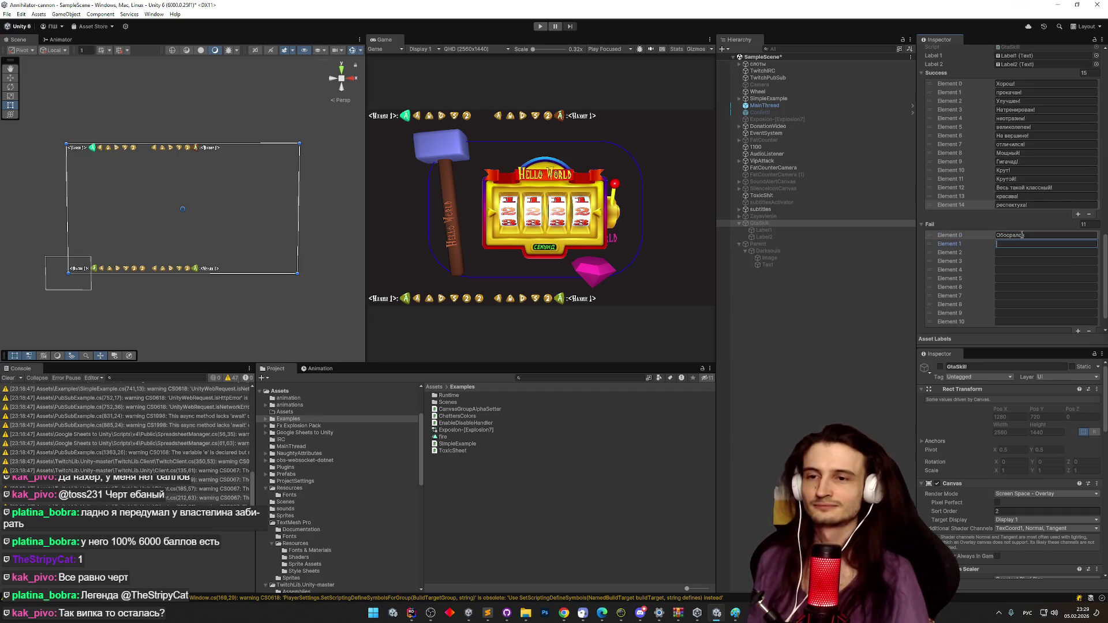
pyautogui.click(1035, 234)
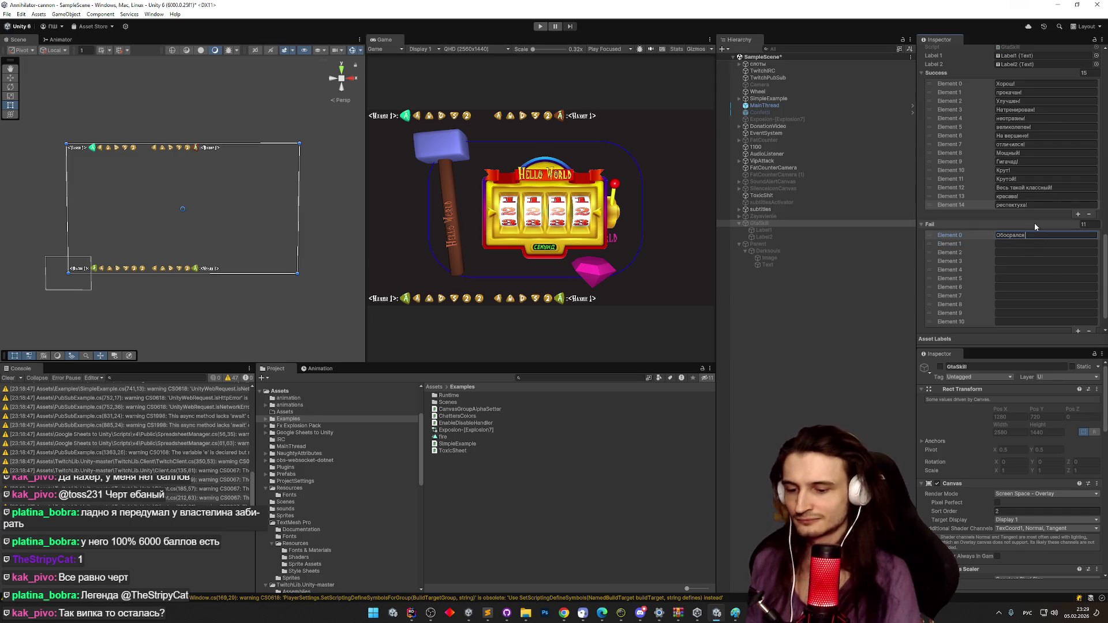
pyautogui.write('(:(')
pyautogui.hotkey('ctrl', 'c')
pyautogui.click(1016, 244)
pyautogui.hotkey('ctrl', 'v')
pyautogui.doubleClick(1010, 244)
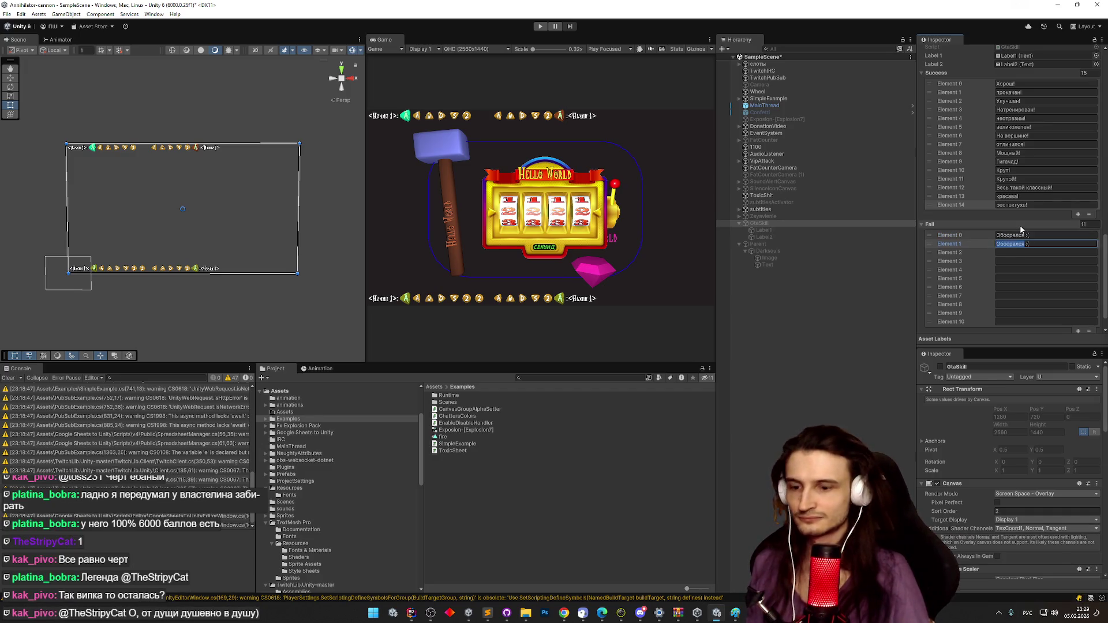
pyautogui.write('Ослаб')
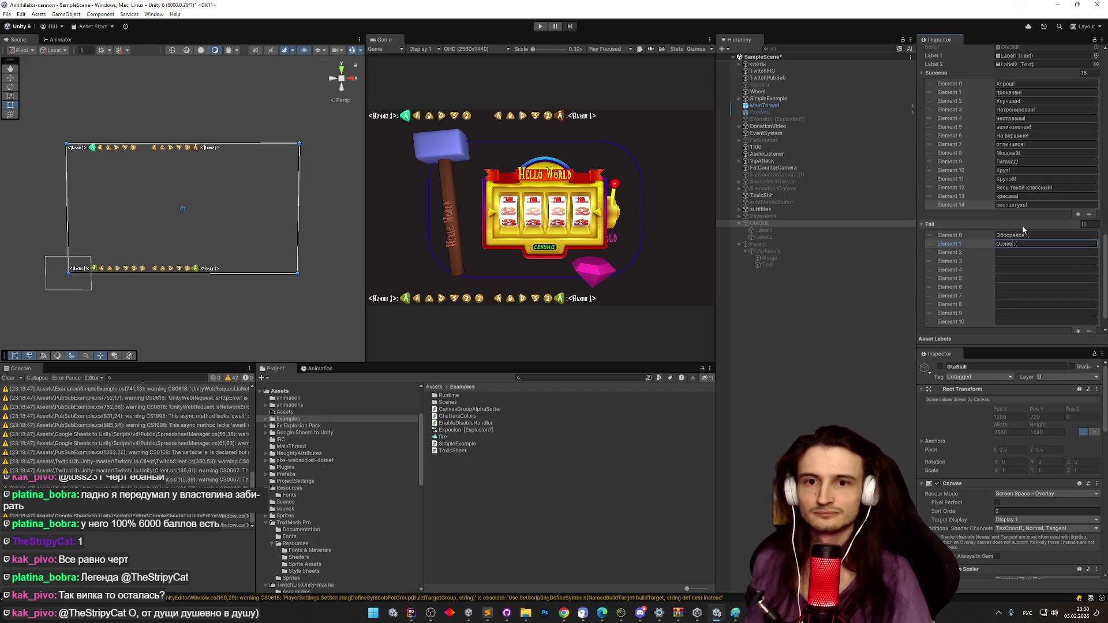
pyautogui.click(1022, 250)
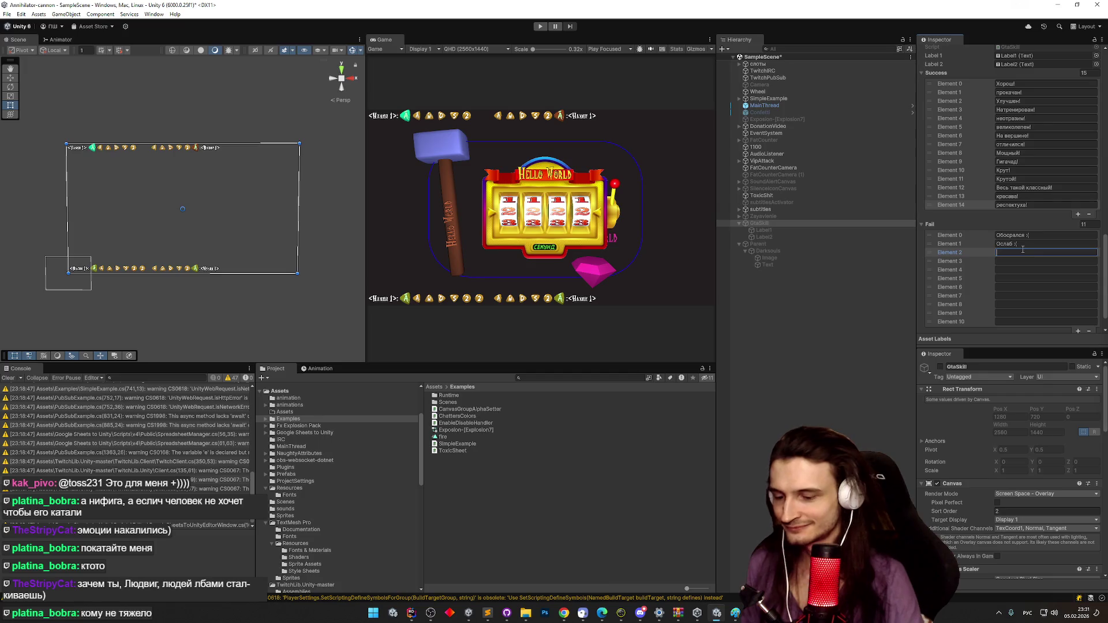
# Enter 'Стал хуже :(', 'Минус вайб :(' and Оплошал into Fail Elements 2–4.
pyautogui.write('Стал хуже')
pyautogui.hotkey('alt', 'shift')
pyautogui.write(':(')
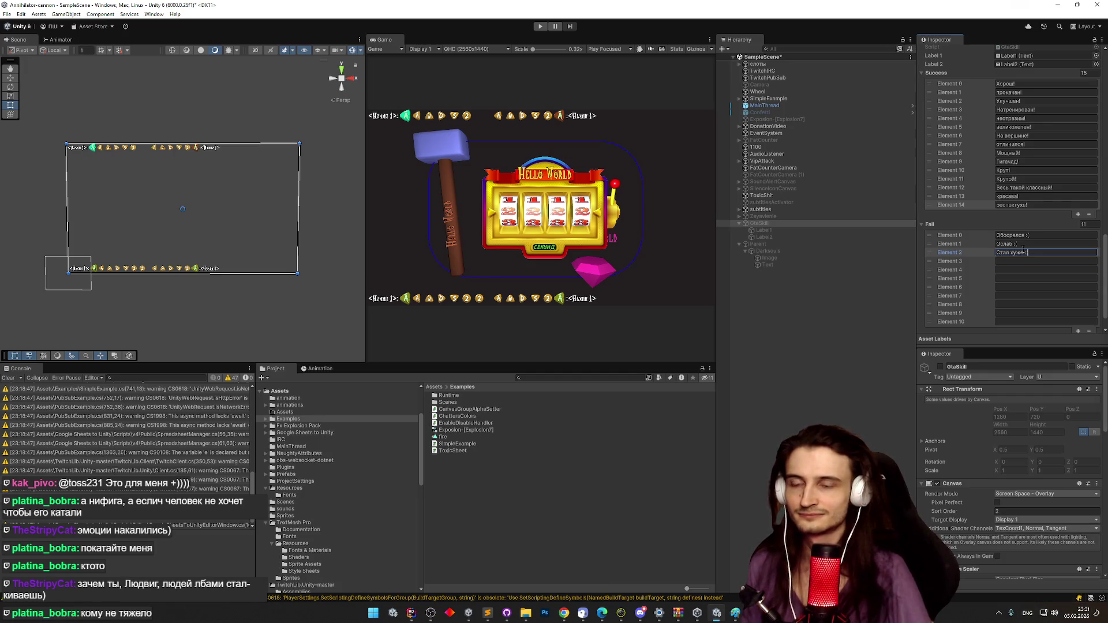
pyautogui.click(1011, 260)
pyautogui.hotkey('alt', 'shift')
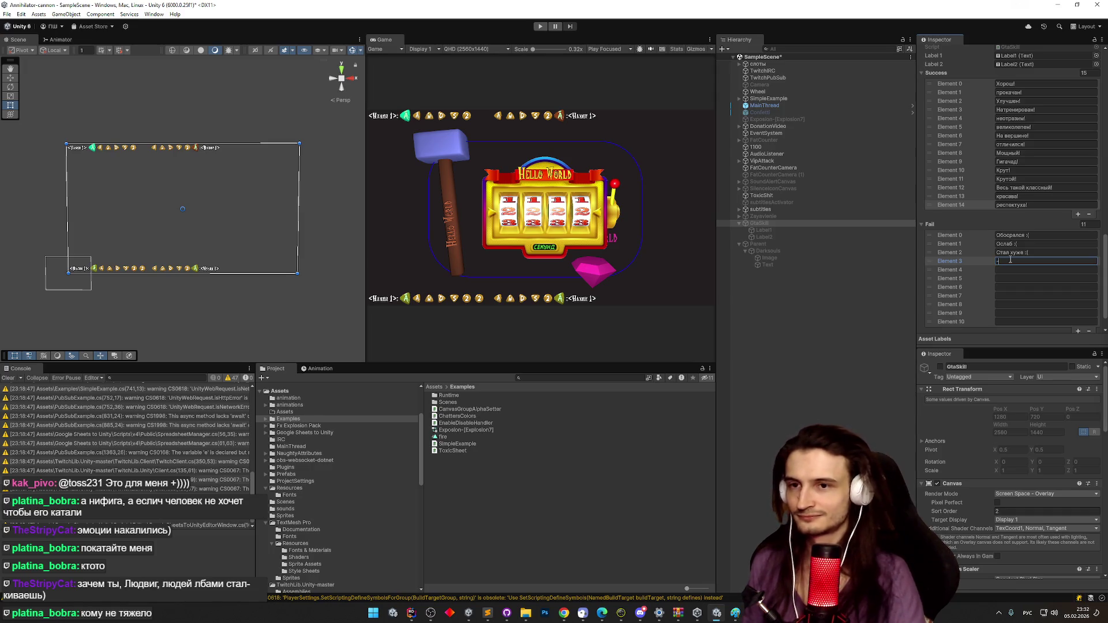
pyautogui.write('Минус вайб')
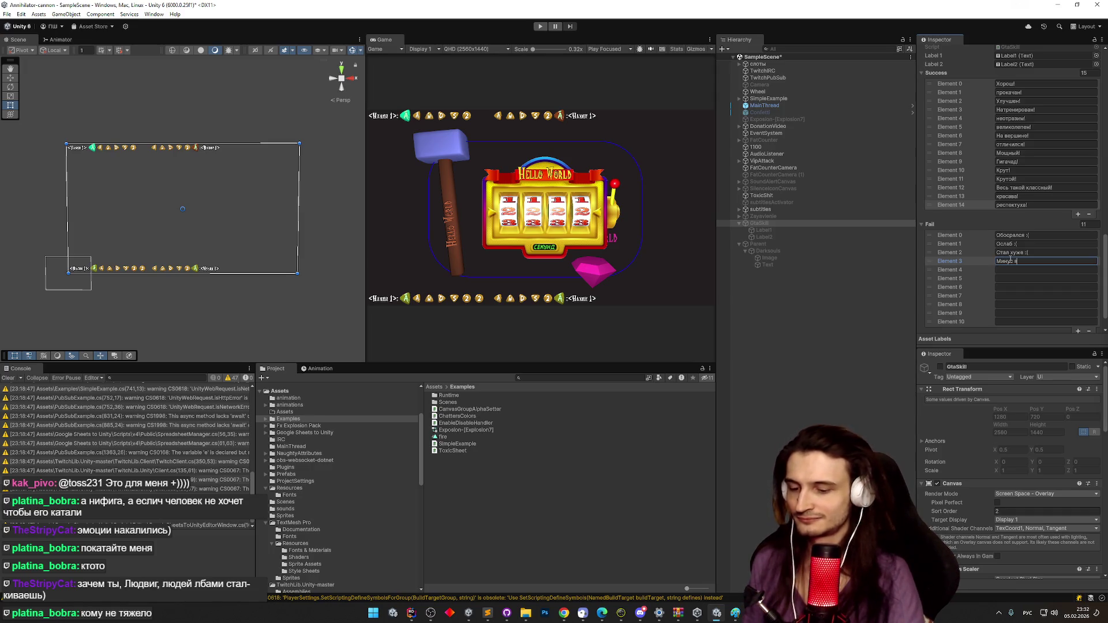
pyautogui.hotkey('alt', 'shift')
pyautogui.write(' :(')
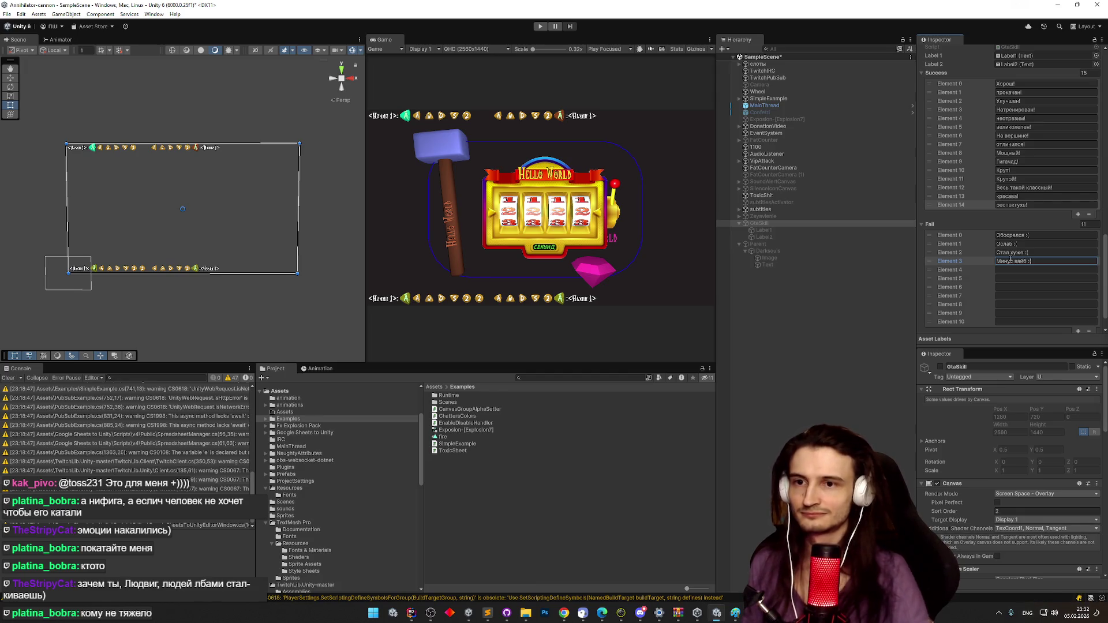
pyautogui.click(1012, 270)
pyautogui.hotkey('alt', 'shift')
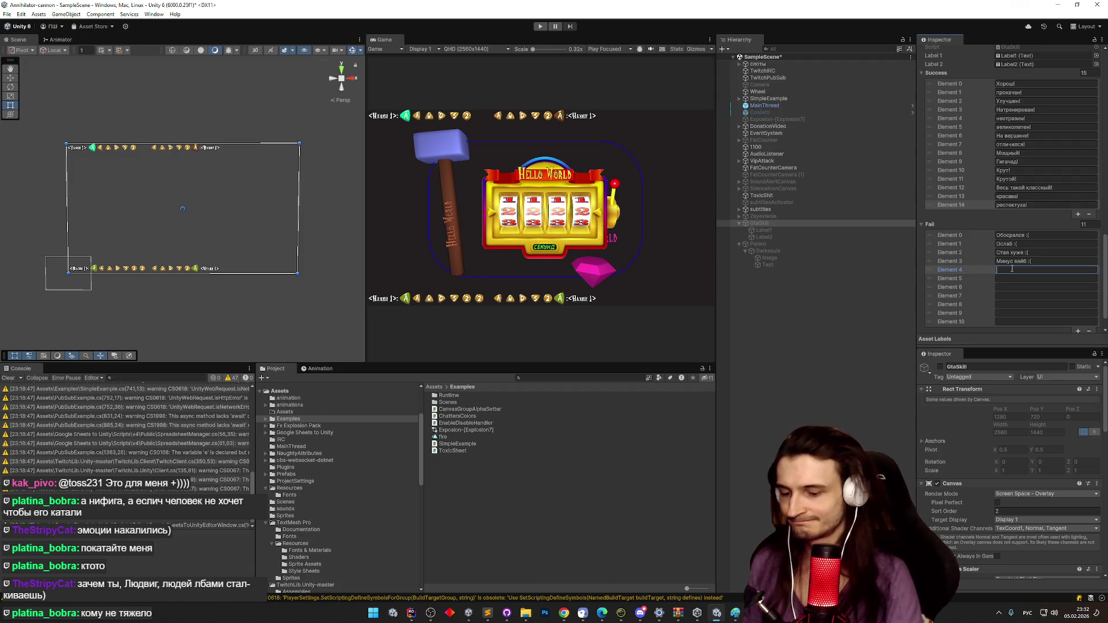
pyautogui.write('Опло')
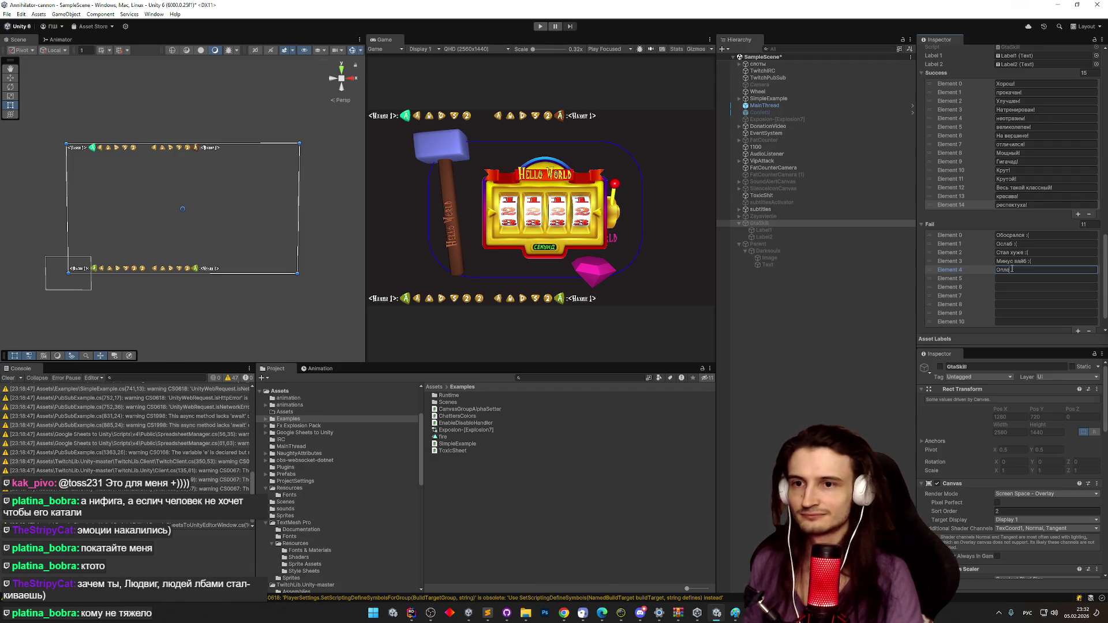
pyautogui.write('шал')
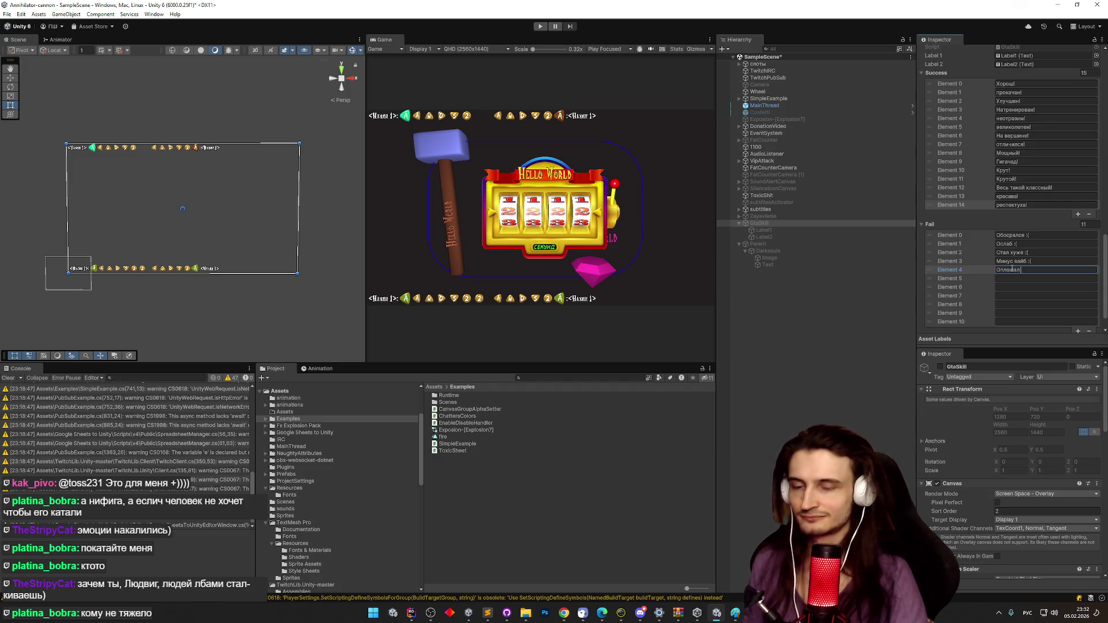
pyautogui.hotkey('alt', 'shift')
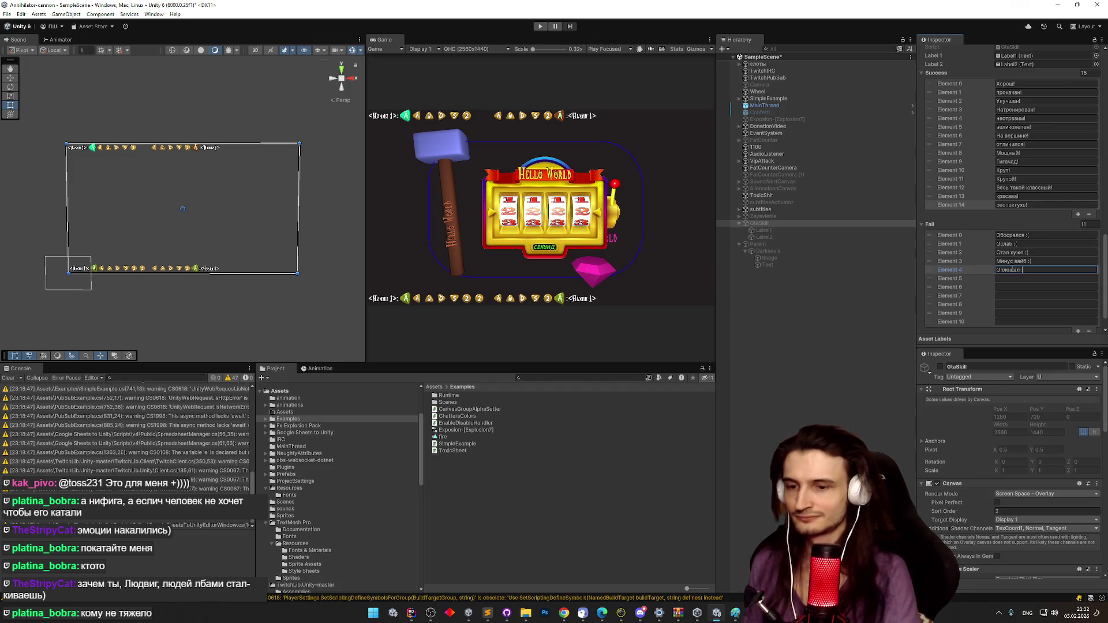
pyautogui.press('Tab')
pyautogui.hotkey('alt', 'shift')
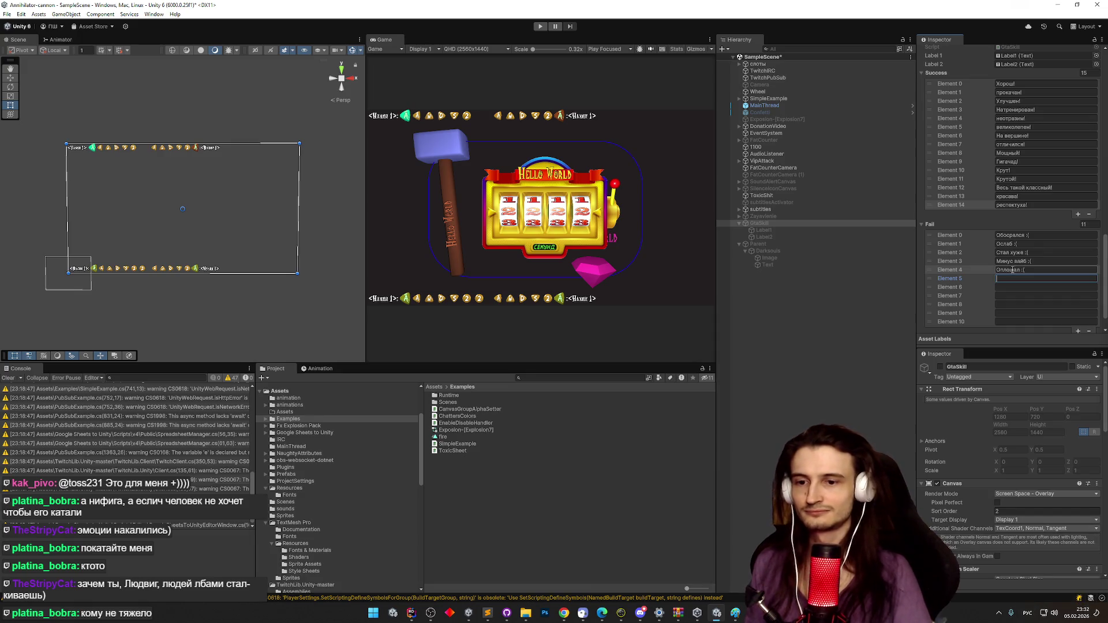
pyautogui.scroll(-2, 1012, 270)
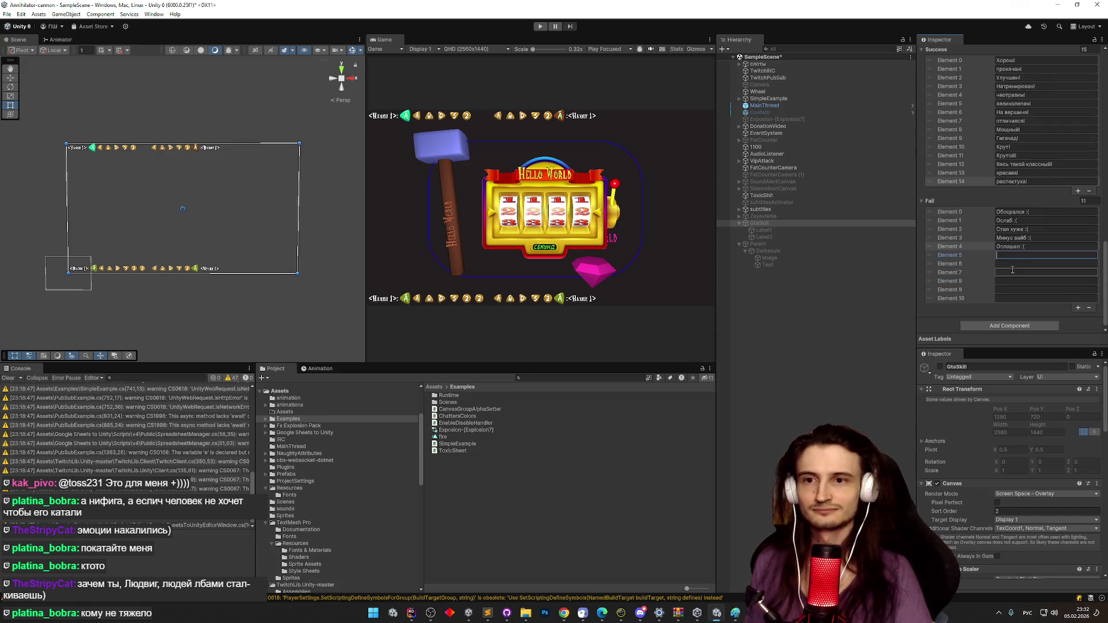
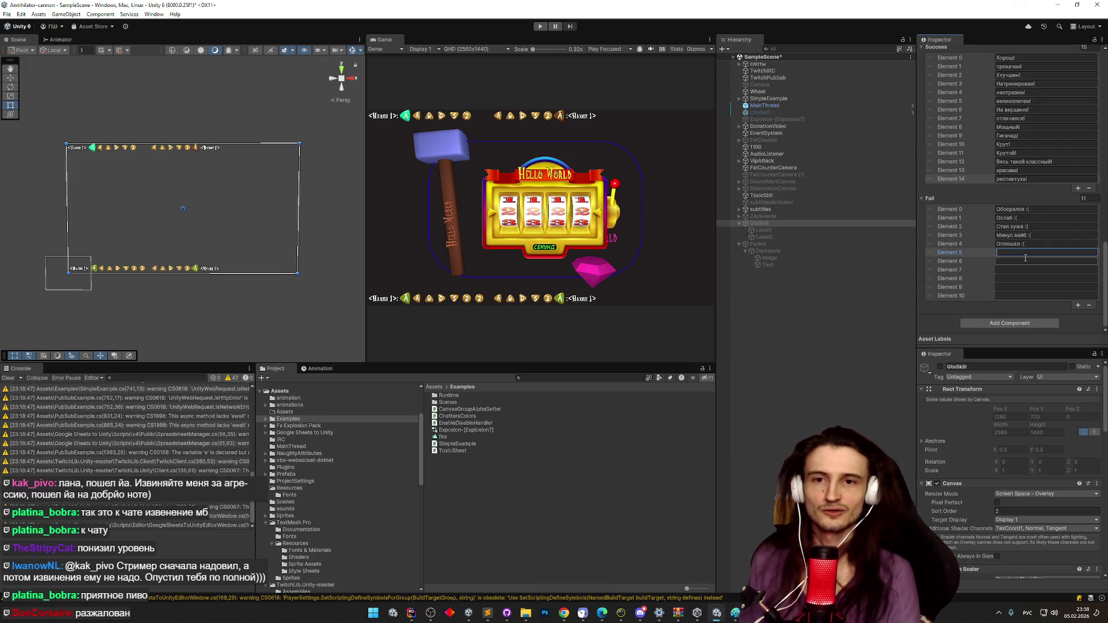
# Enter 'Разжалован :(' as GtaSkill's Fail Element 5.
pyautogui.write('Разжалов')
pyautogui.hotkey('alt', 'shift')
pyautogui.write(':(')
pyautogui.press('Tab')
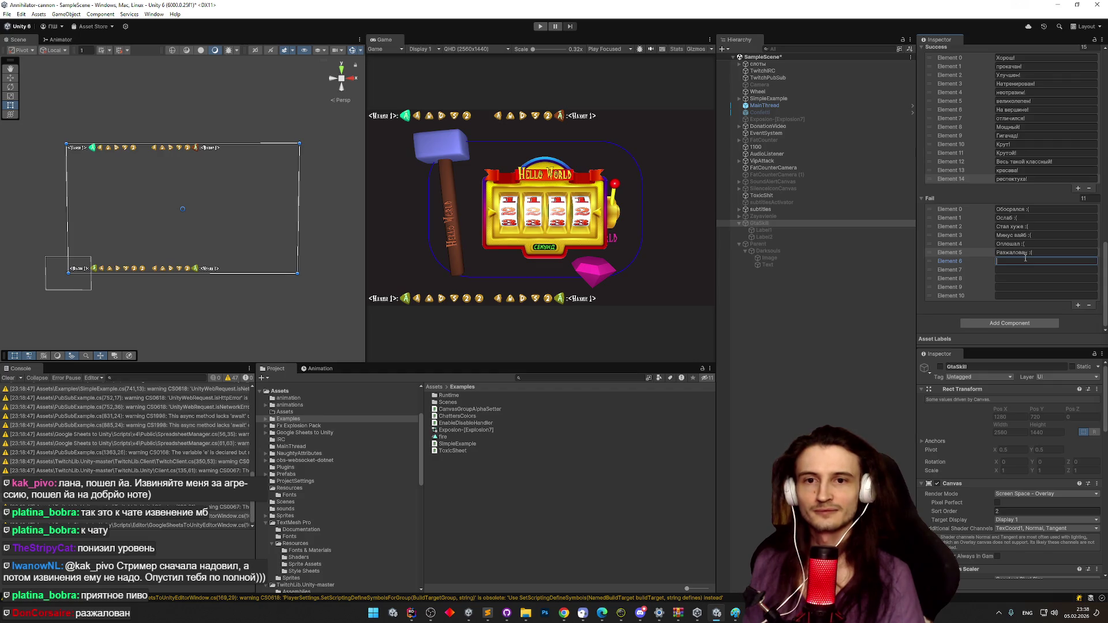
pyautogui.hotkey('alt', 'shift')
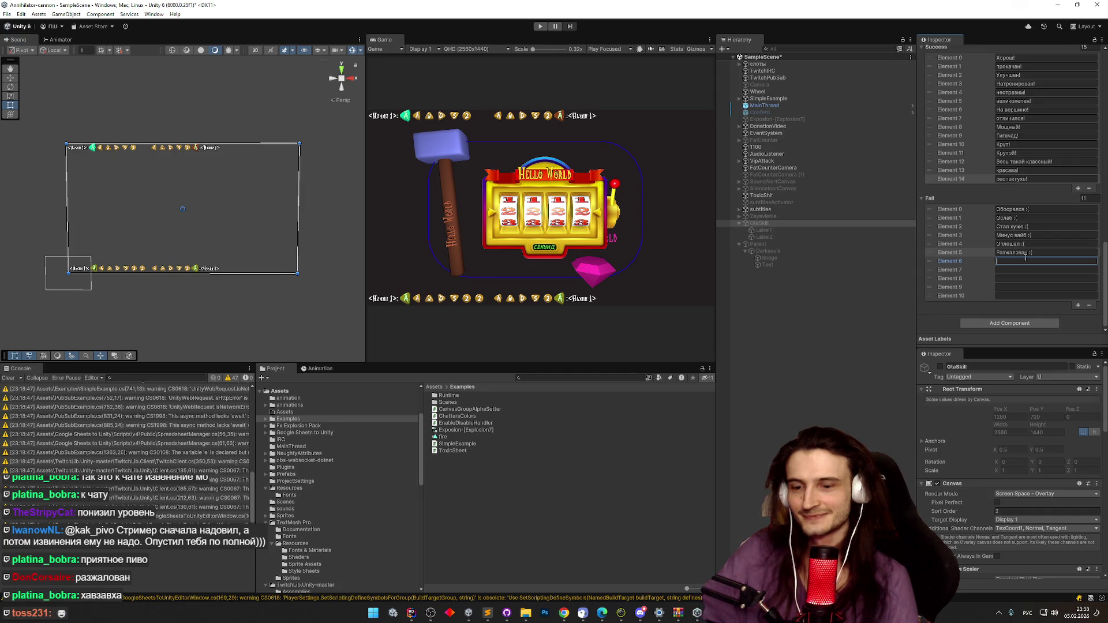
# Replace the discarded word 'Деградну' with 'Понижен :(' in Fail Element 6.
pyautogui.write('Деград')
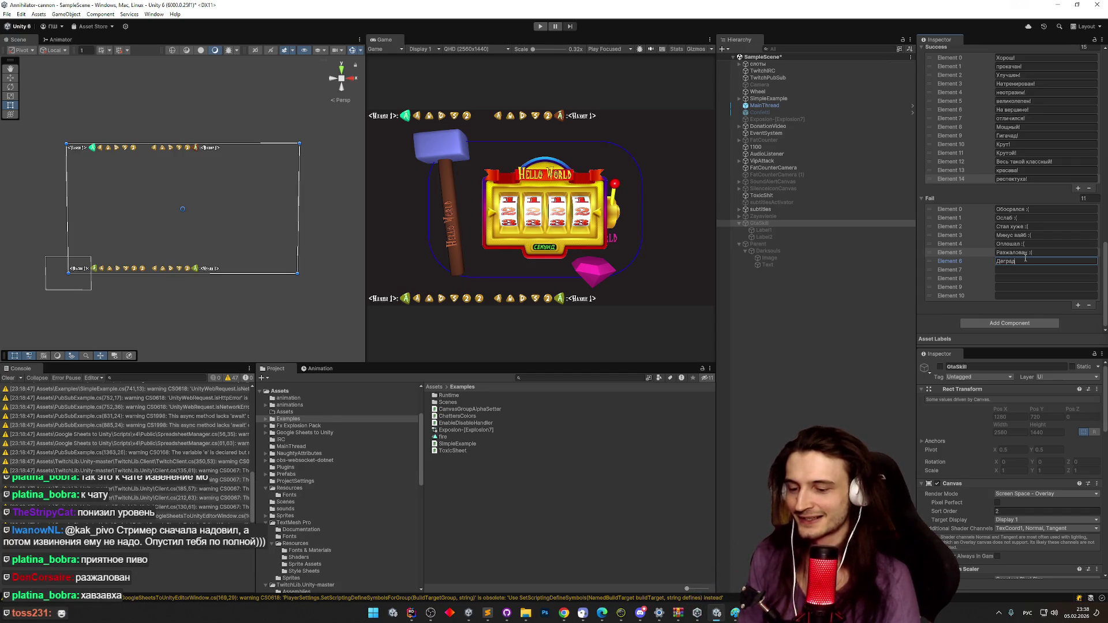
pyautogui.write('нул')
pyautogui.press('super+space')
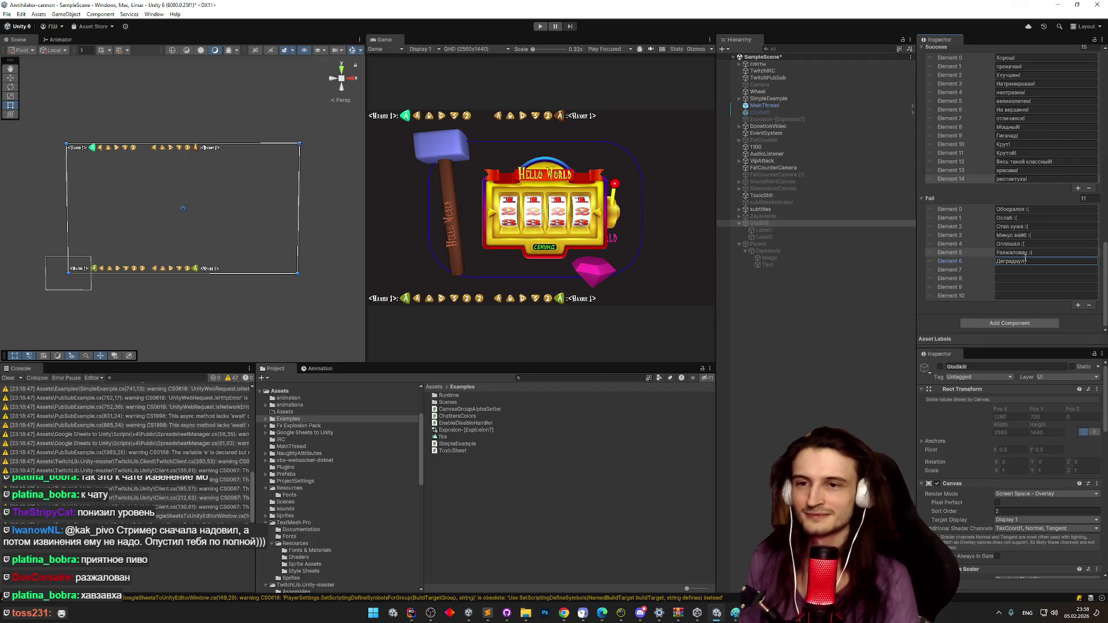
pyautogui.press('BackSpace')
pyautogui.press('BackSpace')
pyautogui.press('BackSpace')
pyautogui.press('super+space')
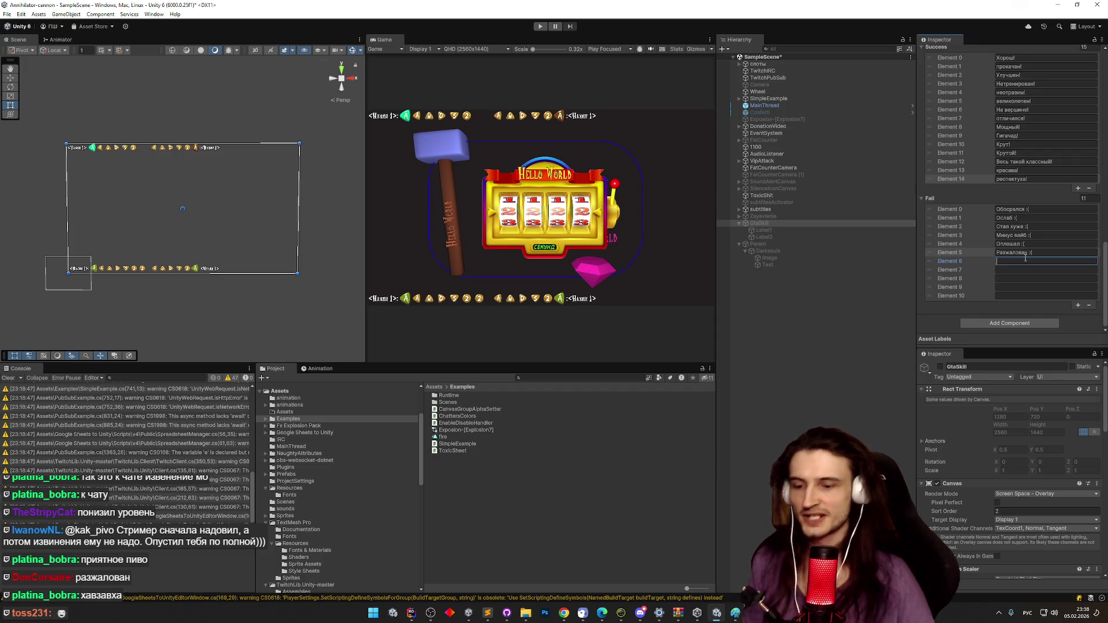
pyautogui.write('Понижен :(')
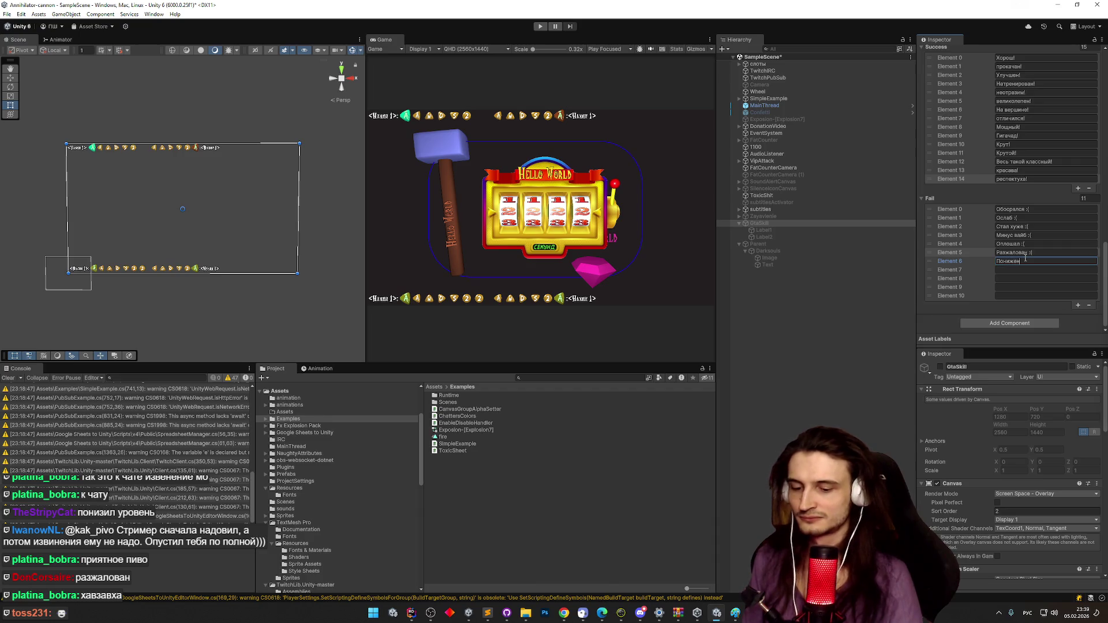
pyautogui.press('Tab')
pyautogui.hotkey('alt', 'shift')
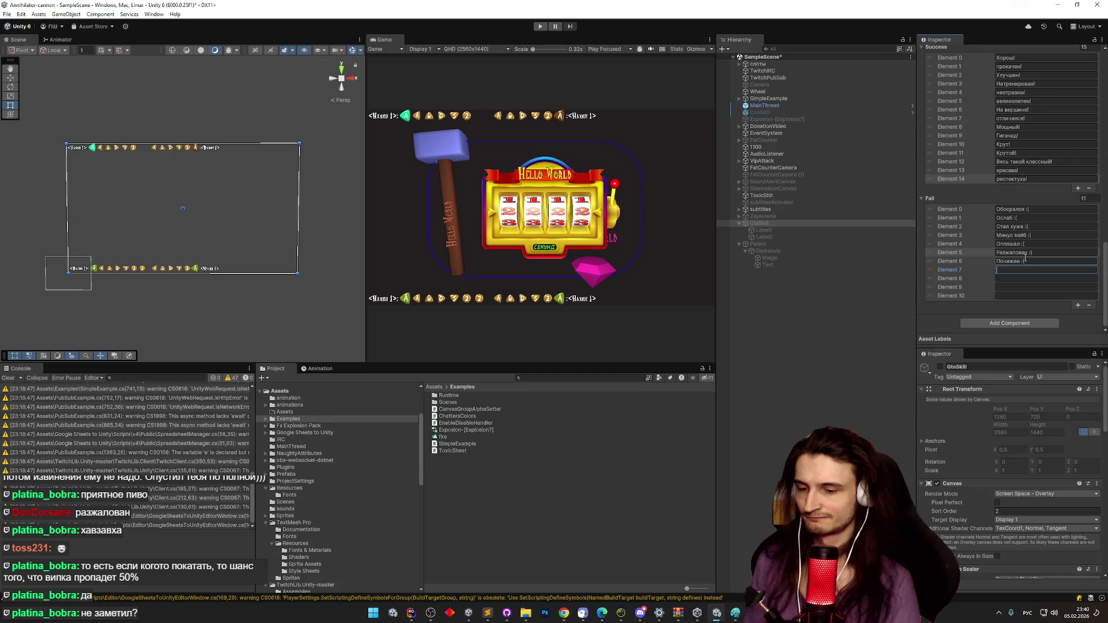
pyautogui.write('Огрубел')
pyautogui.press('super+space')
pyautogui.press('super+space')
pyautogui.press('BackSpace')
pyautogui.press('BackSpace')
pyautogui.press('BackSpace')
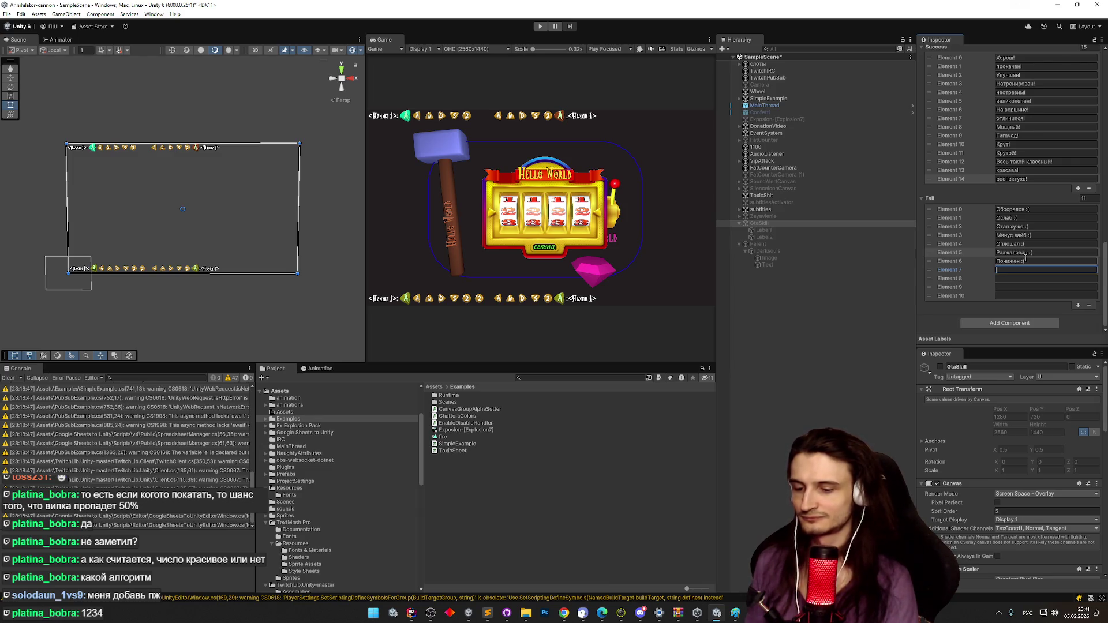
# Enter 'Разочарован :(' and 'растерялся :(' as Fail Elements 7 and 8.
pyautogui.write('Разочарован :(')
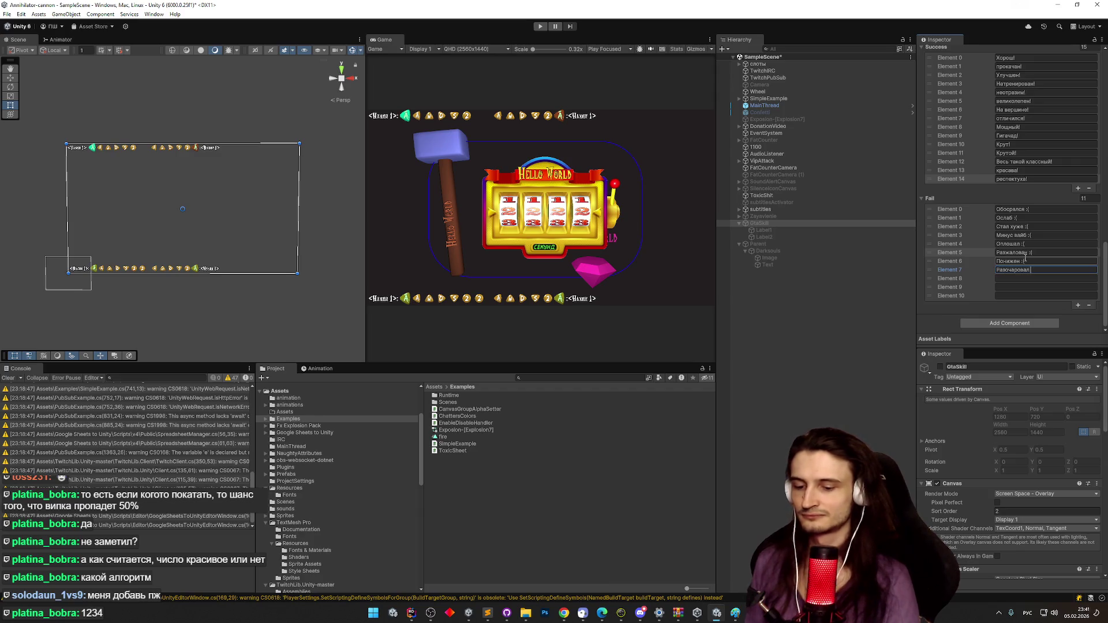
pyautogui.press('Tab')
pyautogui.write('Подводи')
pyautogui.press('BackSpace')
pyautogui.press('BackSpace')
pyautogui.press('BackSpace')
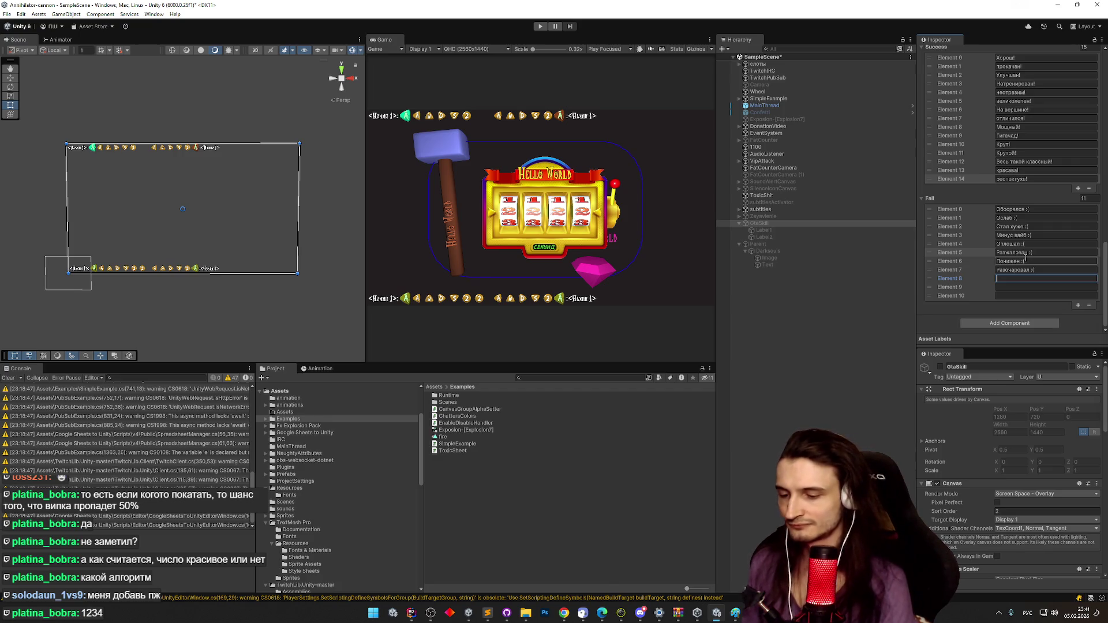
pyautogui.write('растерялся :(')
pyautogui.hotkey('alt', 'shift')
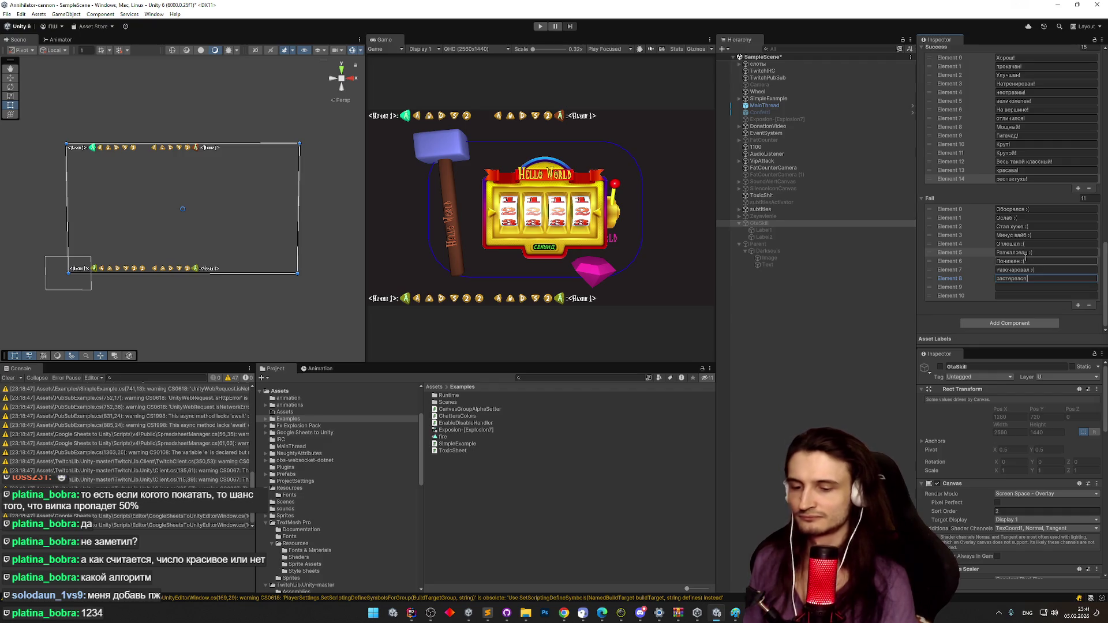
pyautogui.press('Tab')
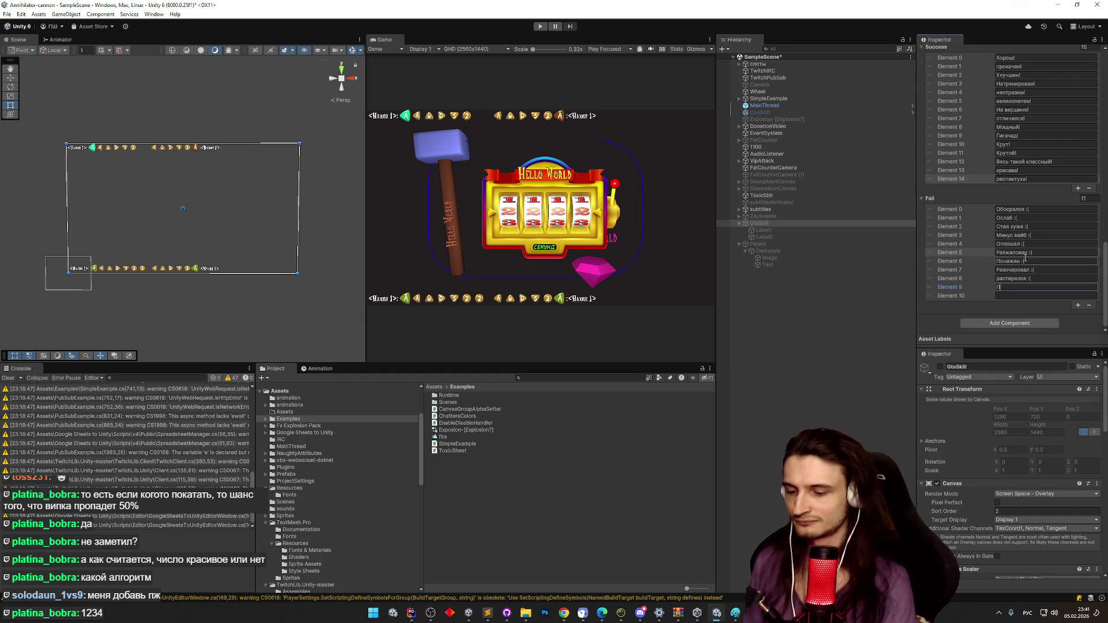
# Complete 'Приуныл :(' as Fail Element 9.
pyautogui.write('Пршунал')
pyautogui.hotkey('alt', 'shift')
pyautogui.write(':(')
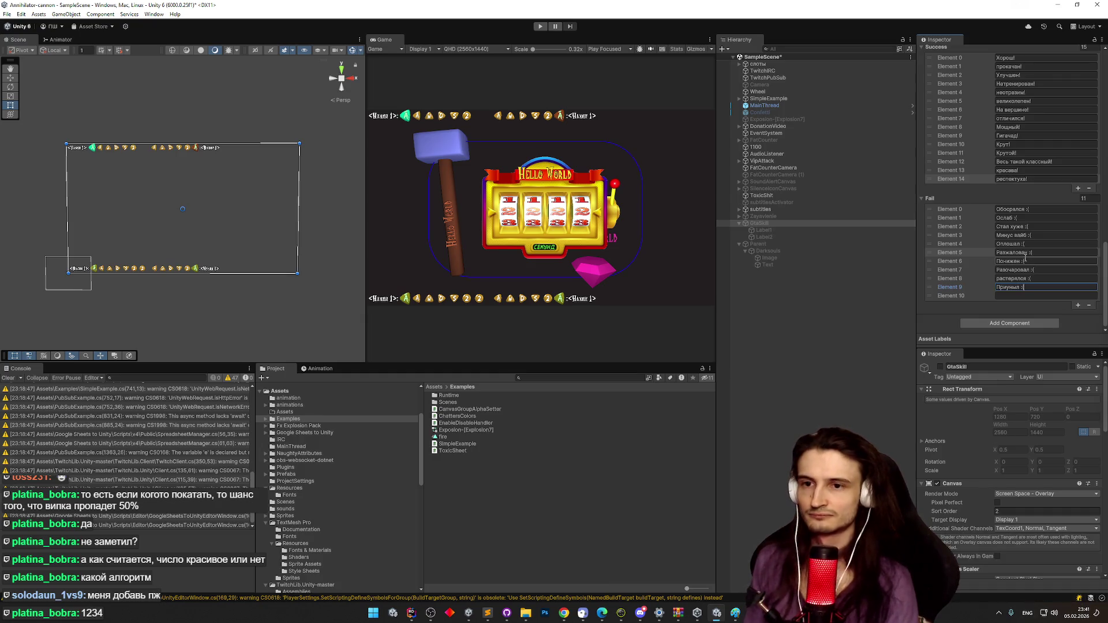
pyautogui.press('Tab')
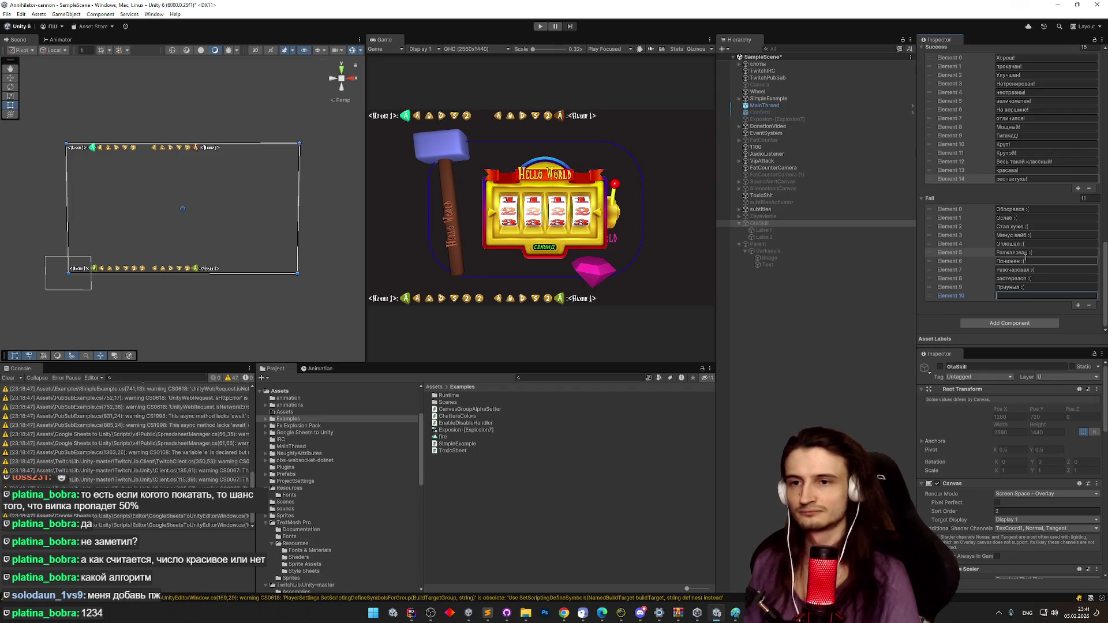
pyautogui.hotkey('alt', 'shift')
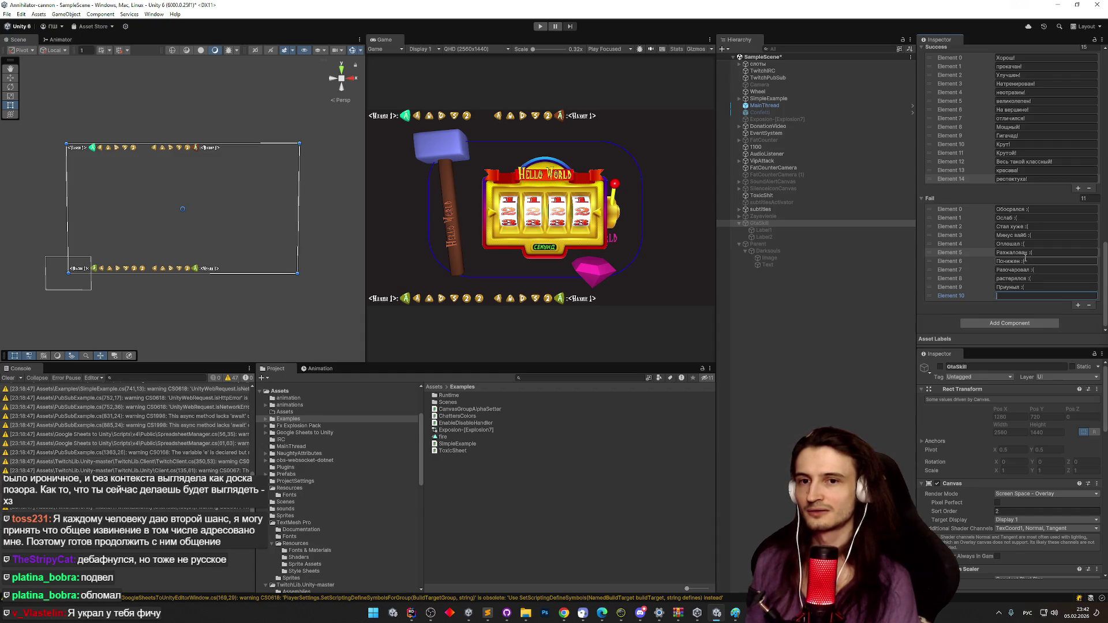
# Enter 'Подвел :(' in Fail Element 10, then save the scene with Ctrl+S.
pyautogui.write('Подвел')
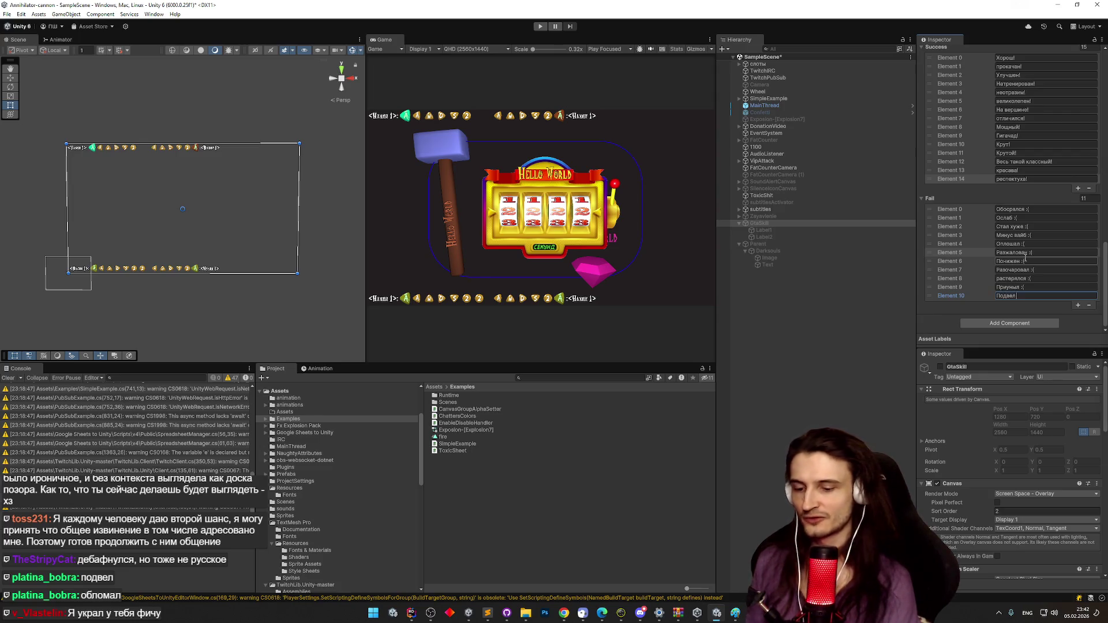
pyautogui.write(' :(')
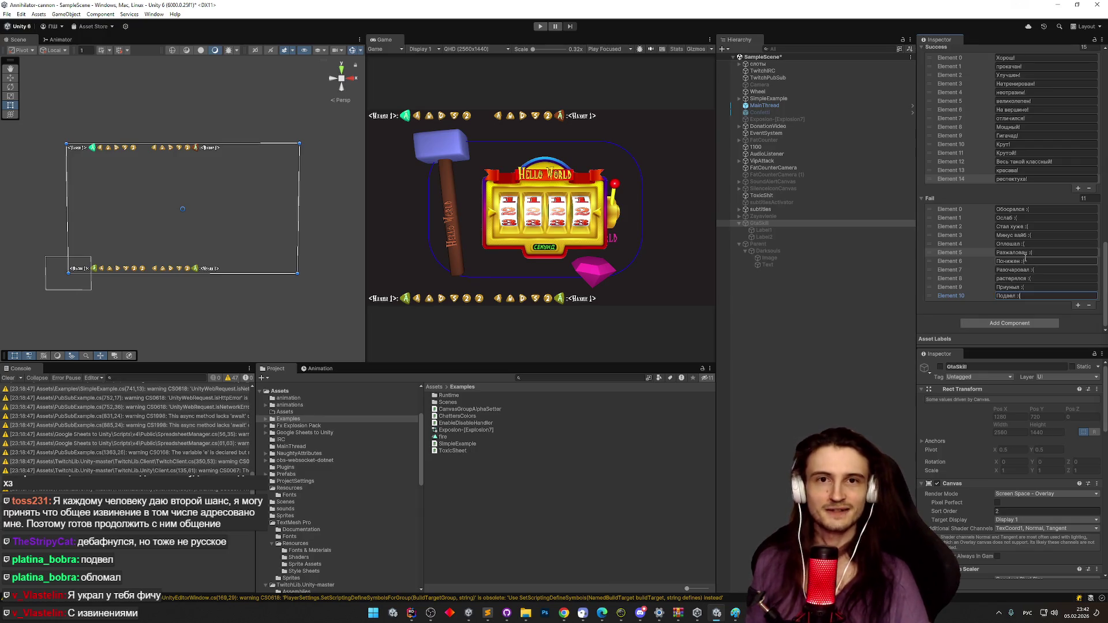
pyautogui.hotkey('ctrl', 's')
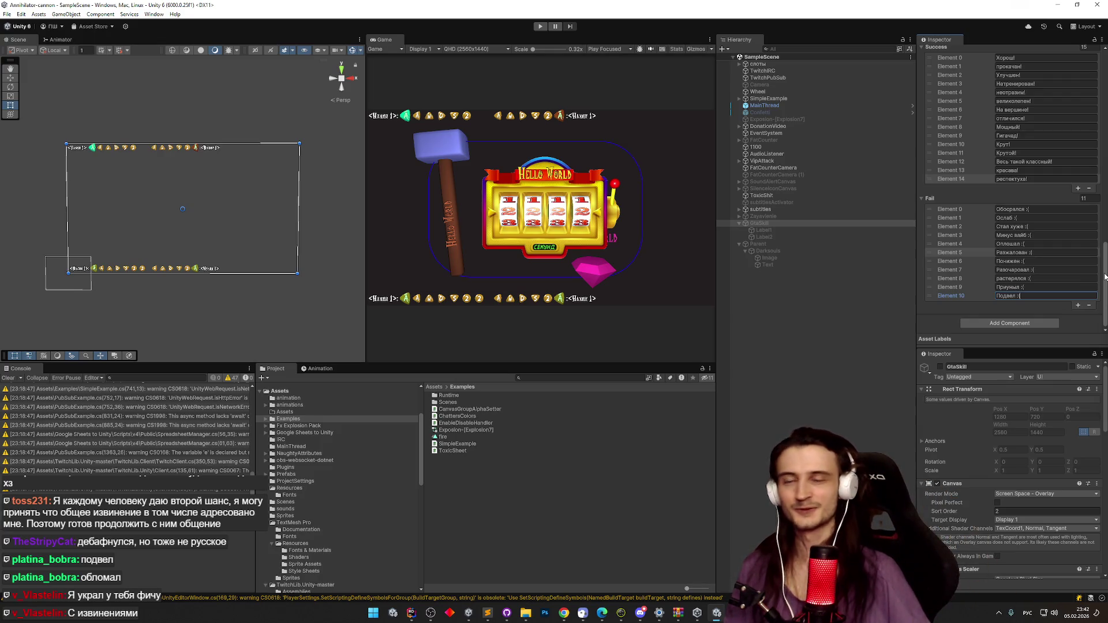
# Fold GtaSkill's Success array and enter Play mode with Ctrl+P.
pyautogui.click(1105, 276)
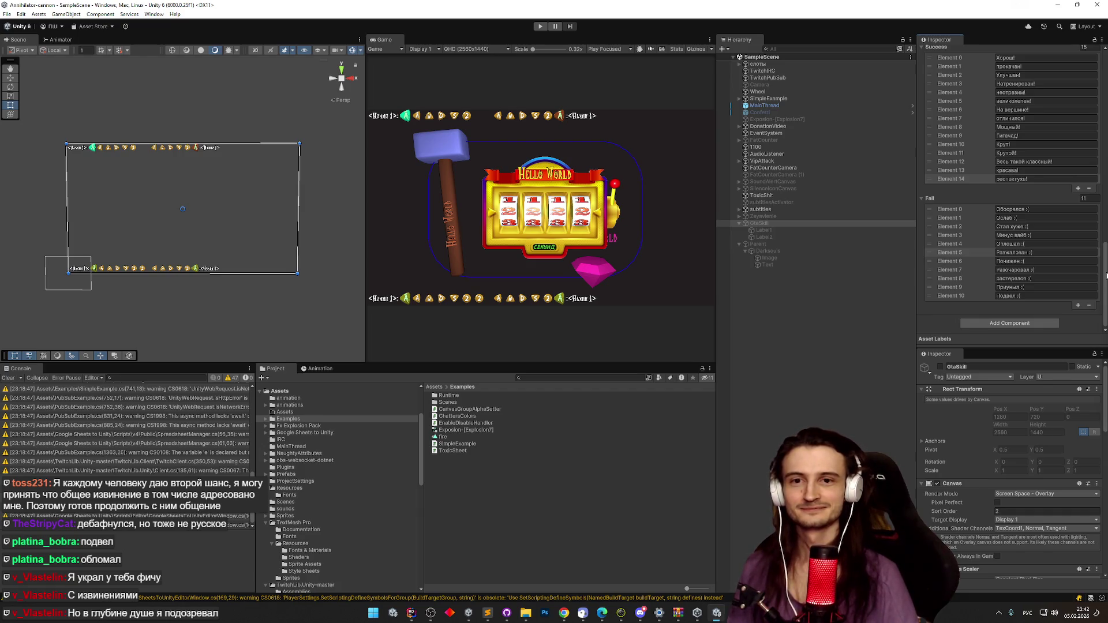
pyautogui.scroll(5, 1107, 276)
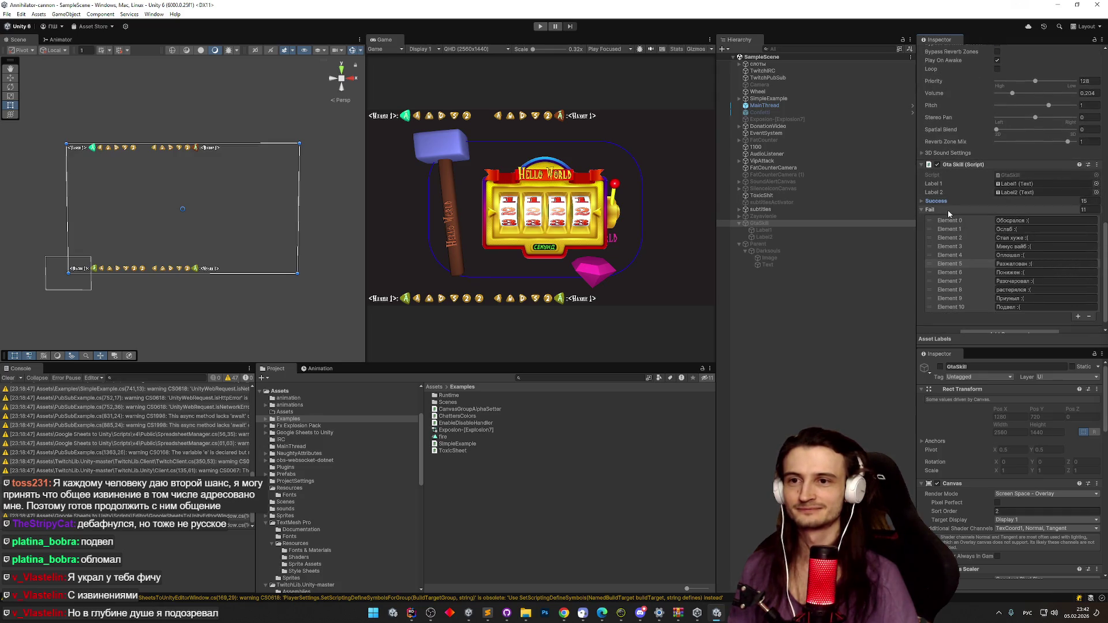
pyautogui.click(952, 202)
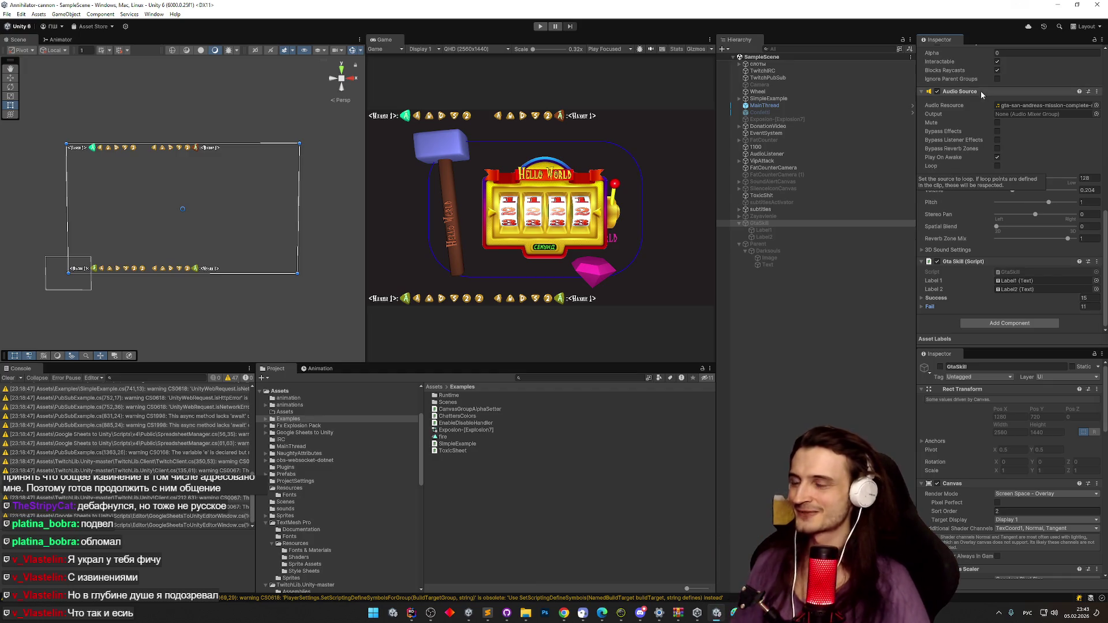
pyautogui.hotkey('ctrl', 'p')
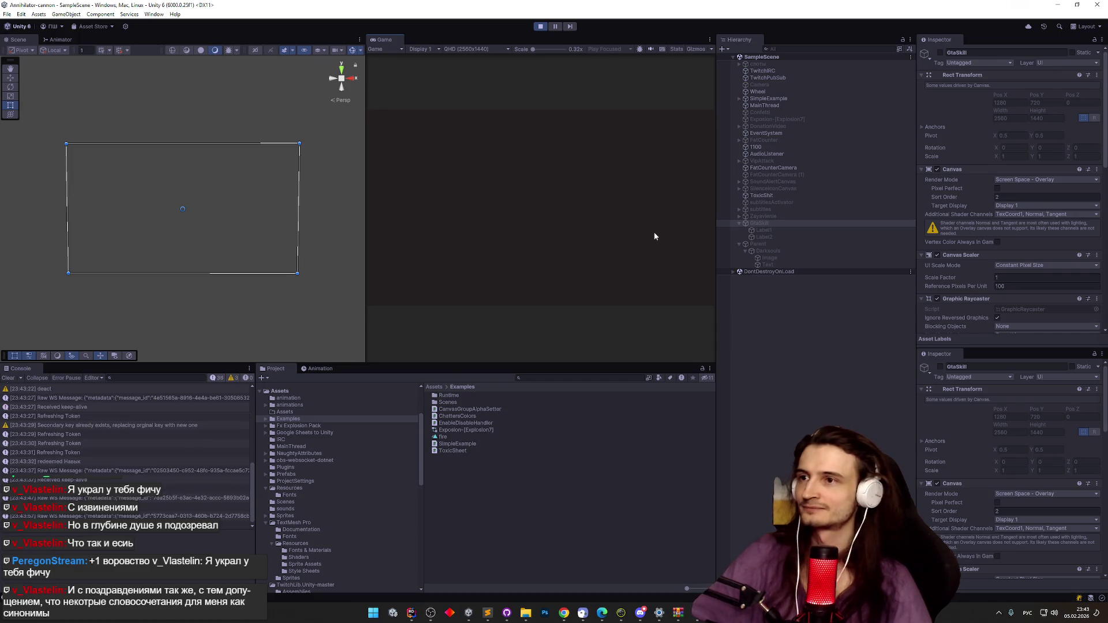
pyautogui.hotkey('ctrl', 'p')
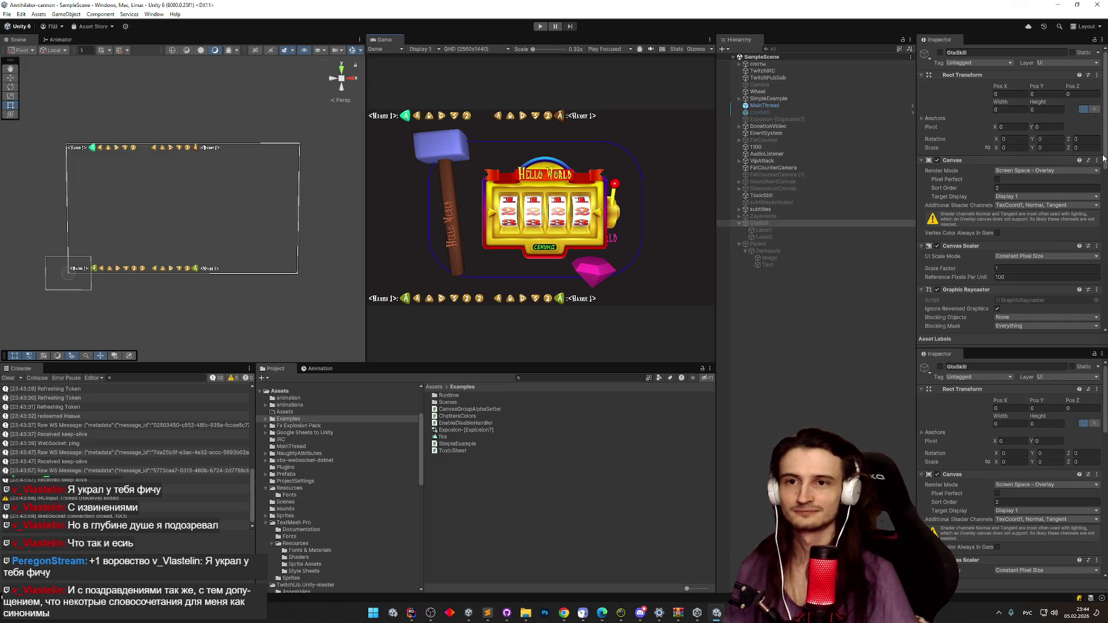
pyautogui.moveTo(1104, 158); pyautogui.dragTo(1084, 275)
pyautogui.scroll(-5, 1083, 275)
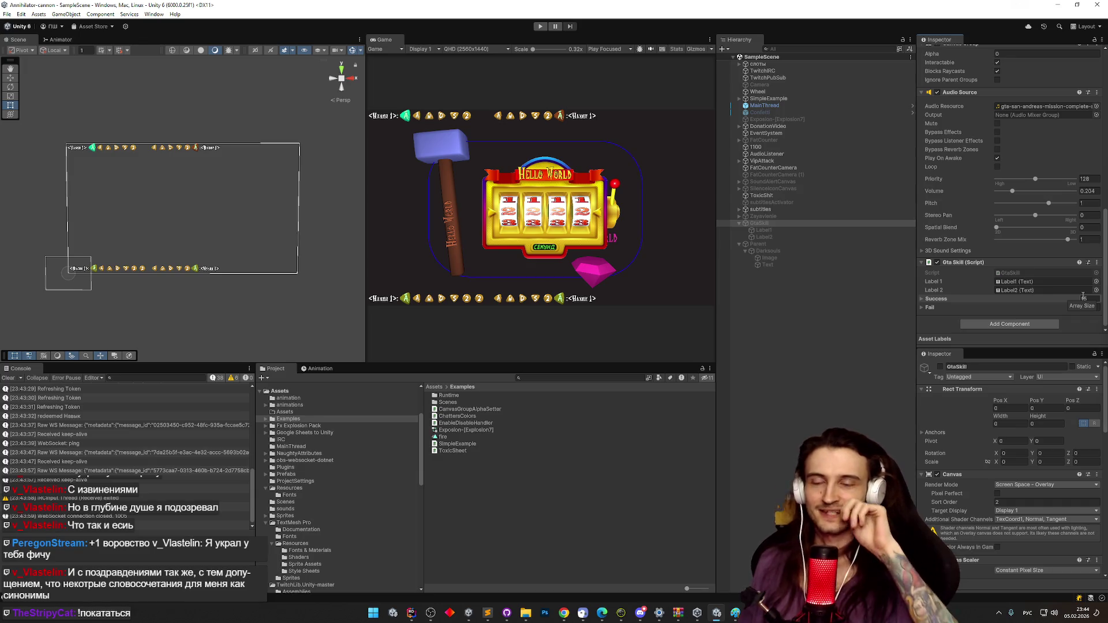
pyautogui.click(771, 258)
pyautogui.click(784, 237)
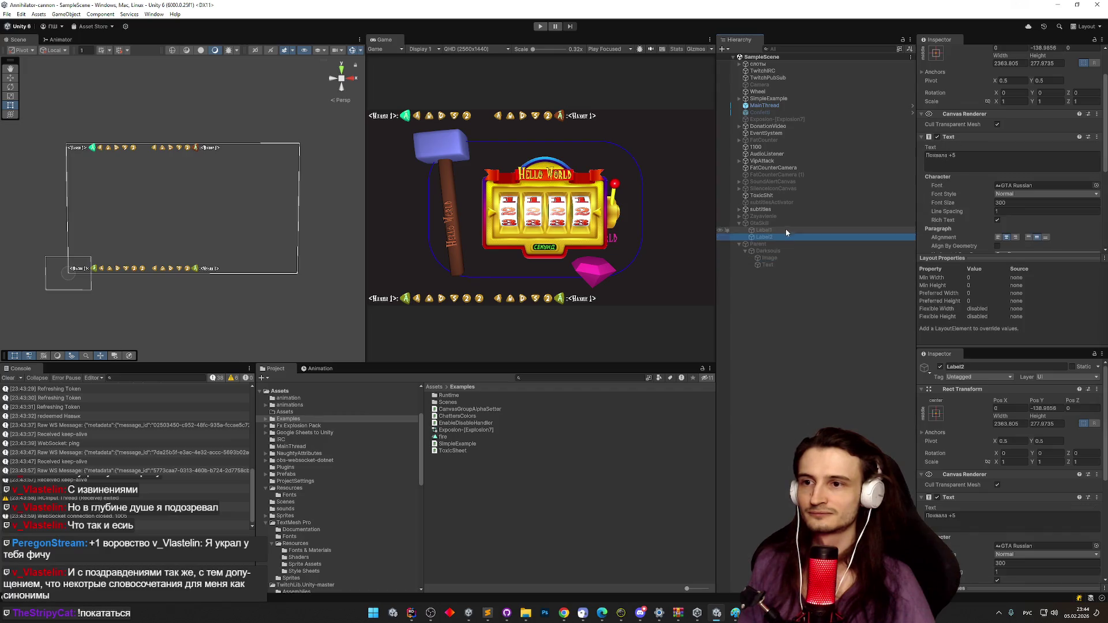
pyautogui.click(785, 223)
pyautogui.scroll(-5, 1033, 202)
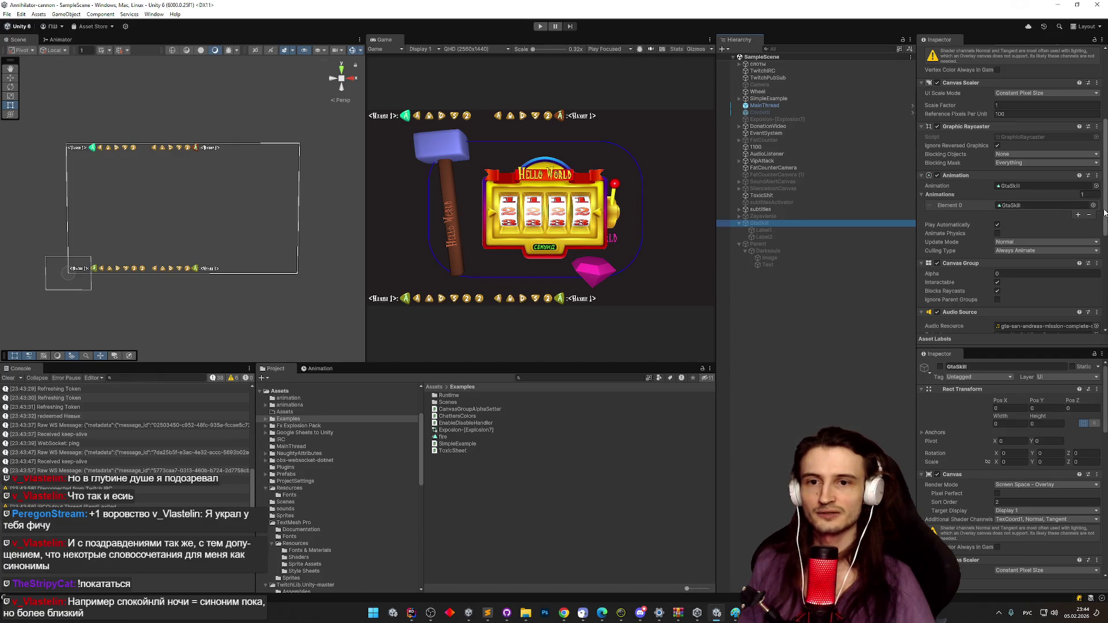
pyautogui.moveTo(1104, 213); pyautogui.dragTo(1097, 307)
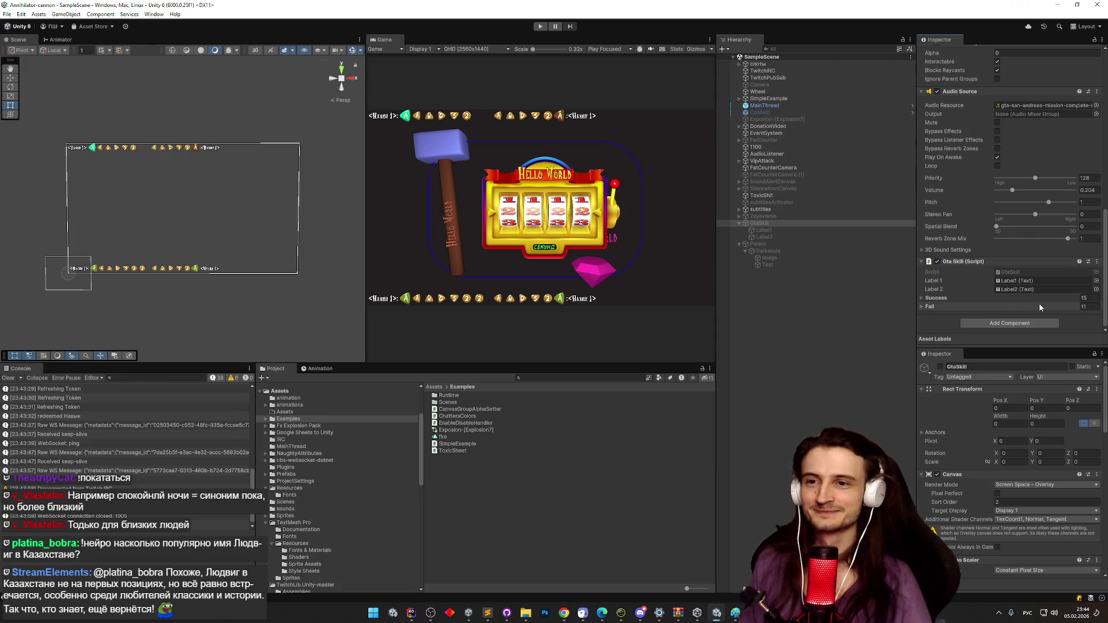
# Delete the word 'Весь' from Success entry 12, leaving 'такой классный!'.
pyautogui.click(942, 298)
pyautogui.scroll(-3, 984, 284)
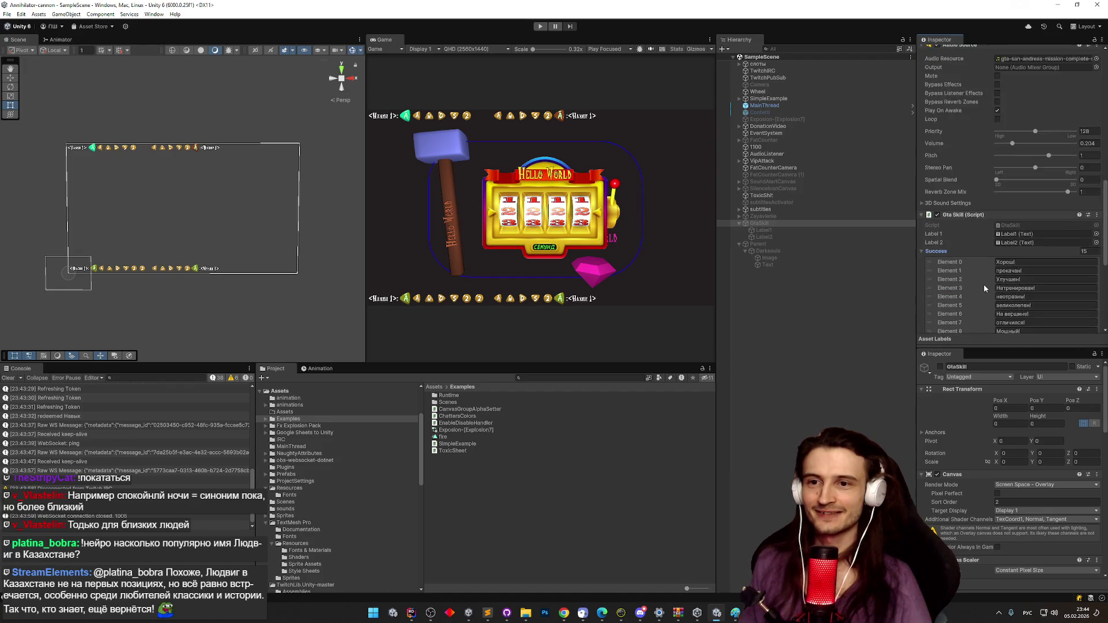
pyautogui.scroll(-1, 986, 286)
pyautogui.doubleClick(1002, 319)
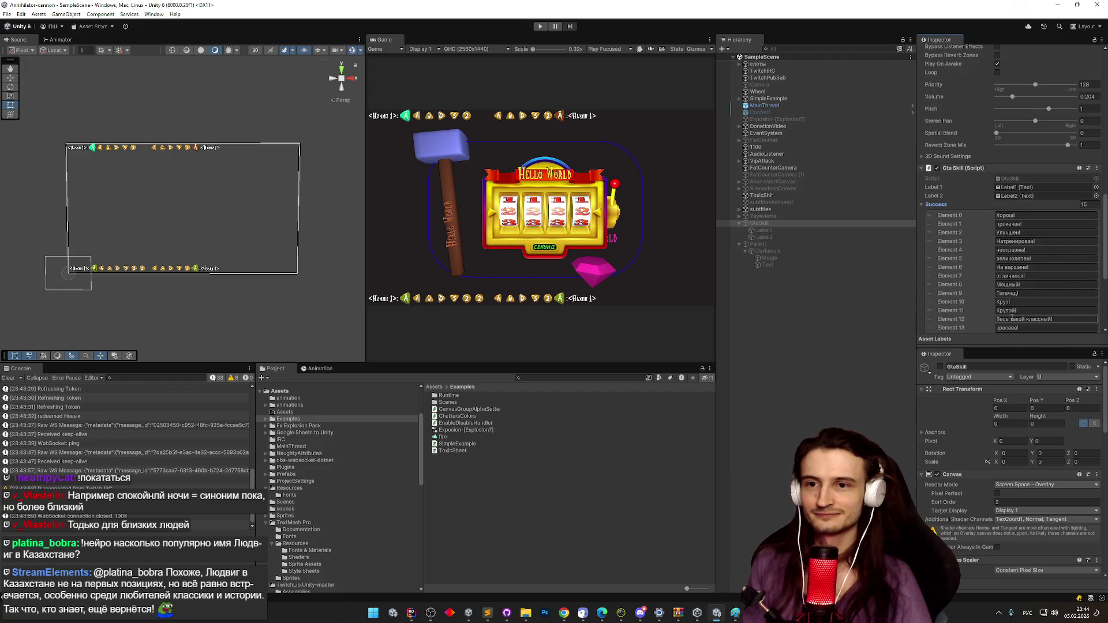
pyautogui.press('BackSpace')
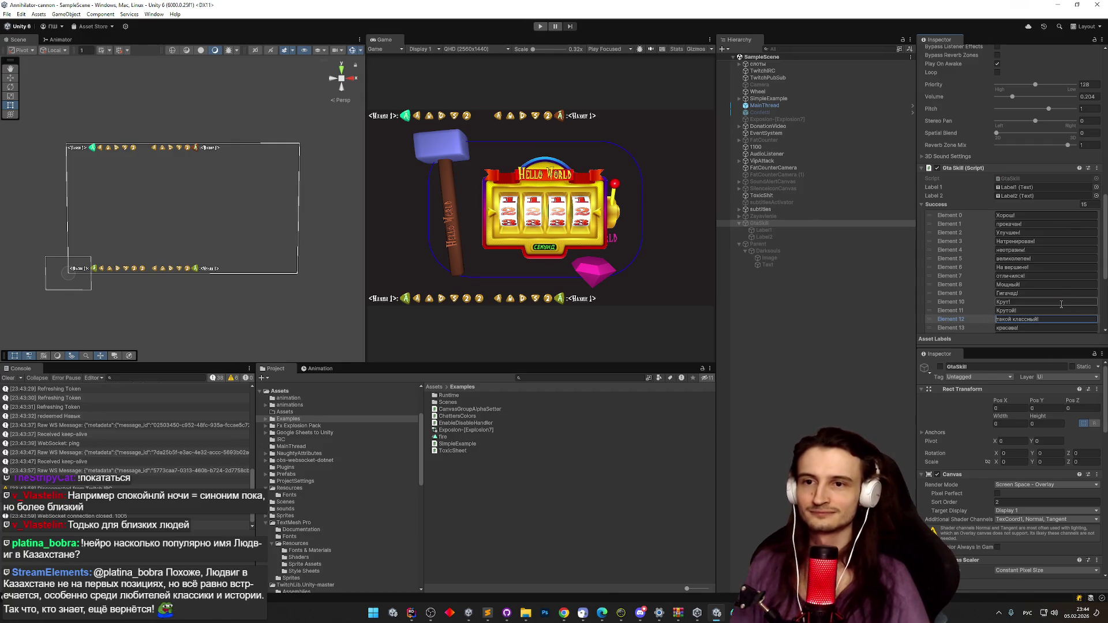
# Activate the GtaSkill popup object, check Label1, and begin editing the Canvas Group alpha.
pyautogui.click(835, 223)
pyautogui.scroll(7, 946, 91)
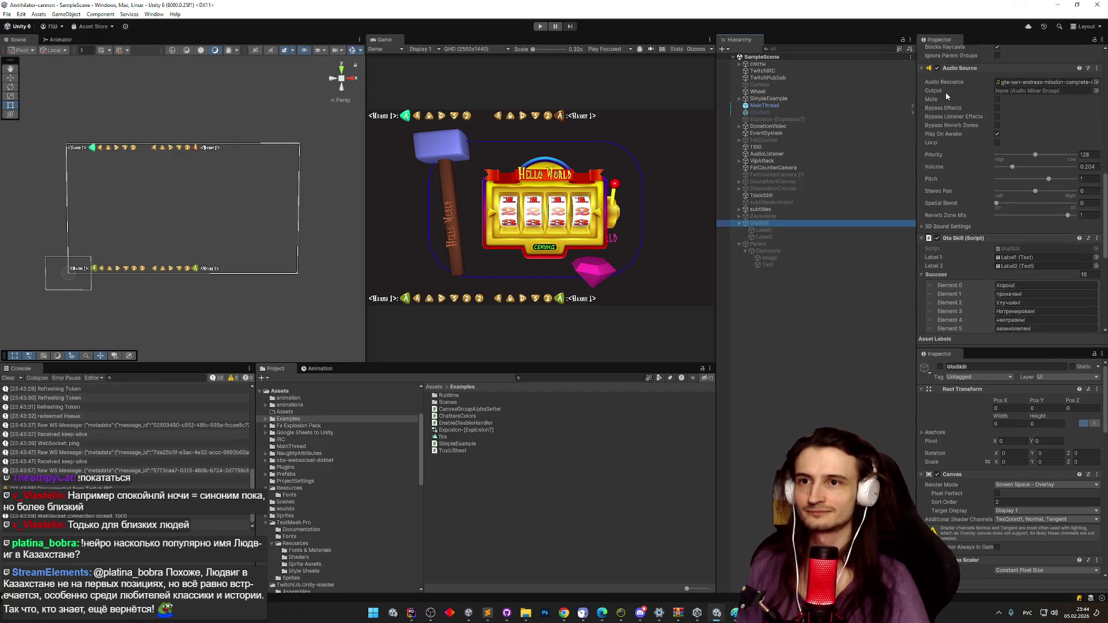
pyautogui.scroll(5, 1005, 116)
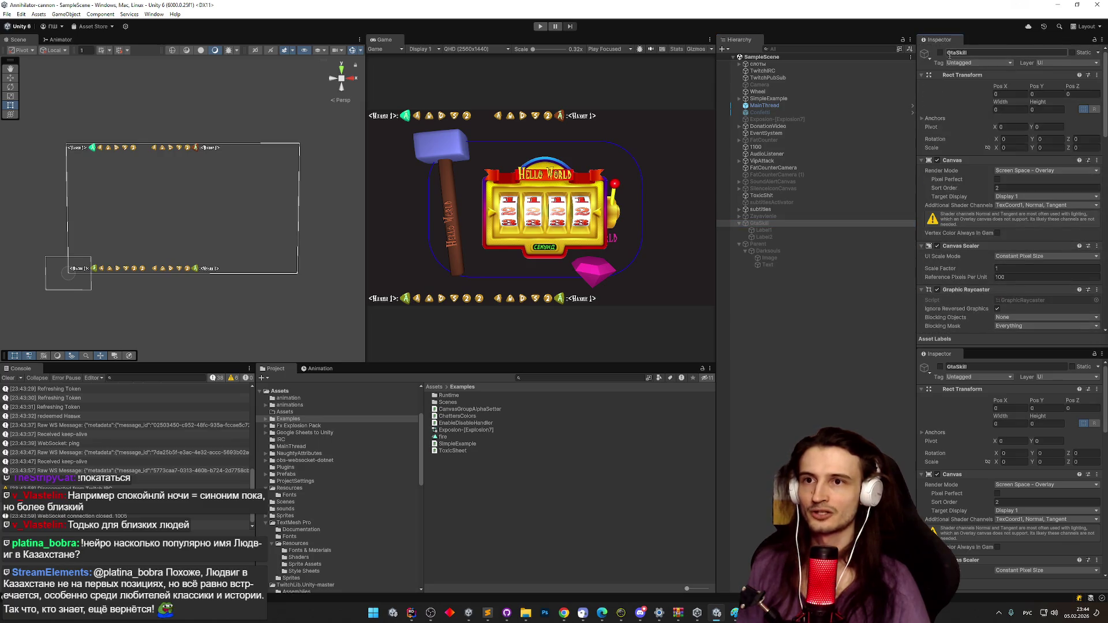
pyautogui.click(941, 53)
pyautogui.click(858, 228)
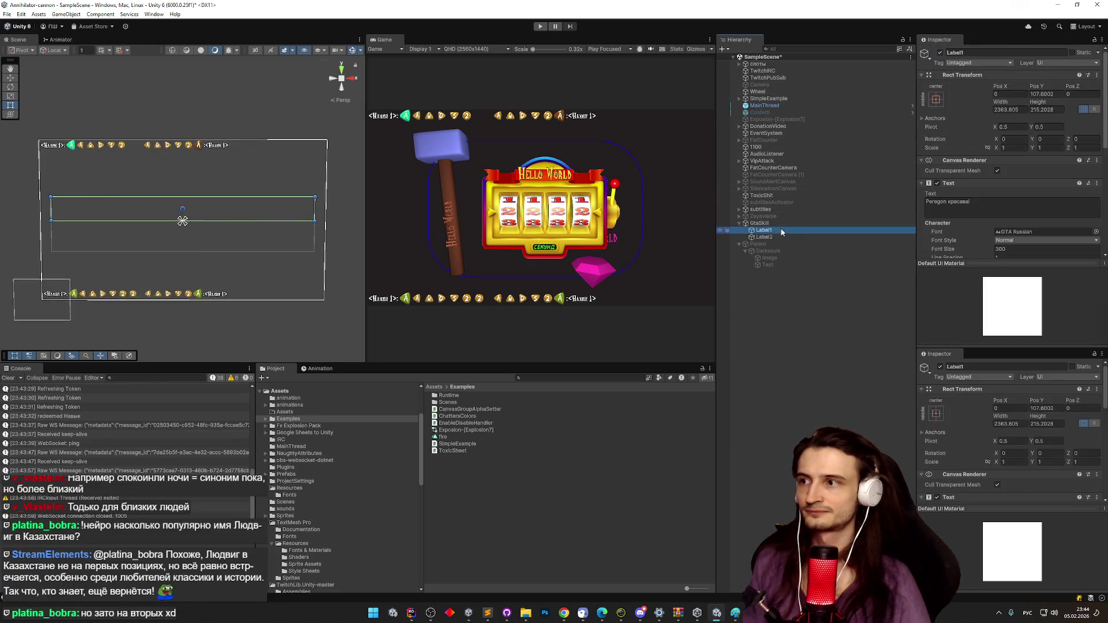
pyautogui.click(857, 223)
pyautogui.scroll(-5, 1100, 180)
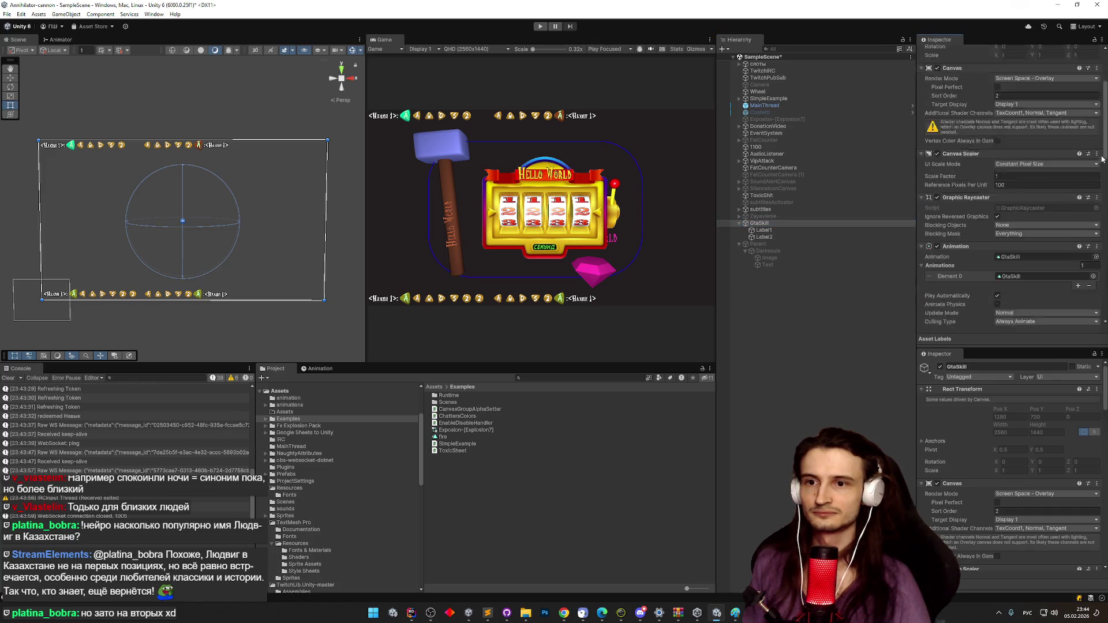
pyautogui.scroll(-15, 1100, 181)
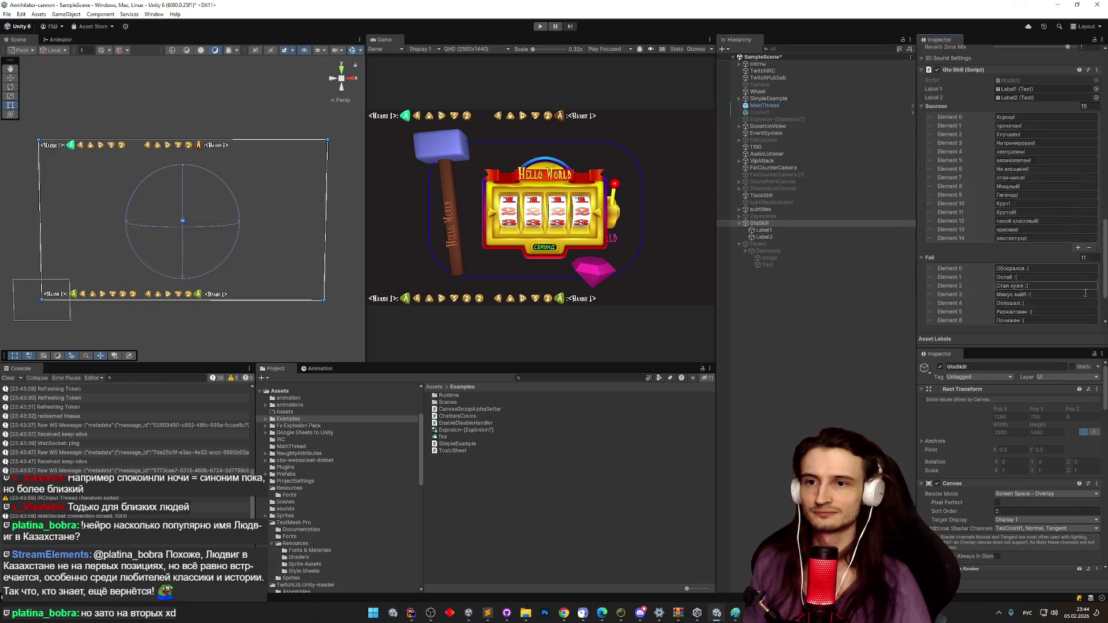
pyautogui.scroll(15, 1086, 179)
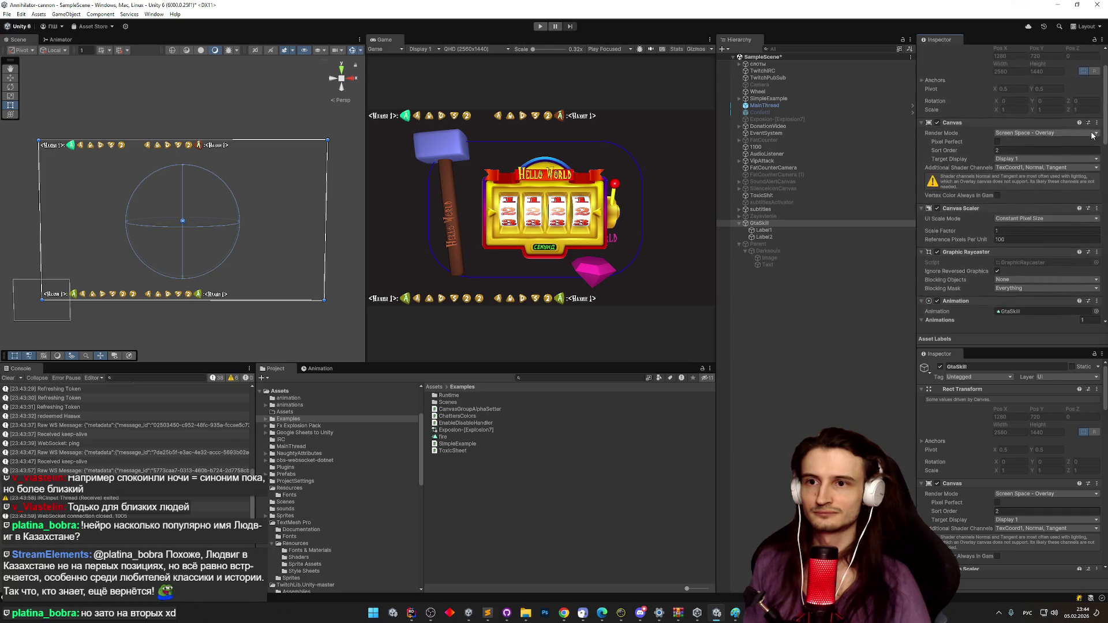
pyautogui.scroll(-10, 1091, 134)
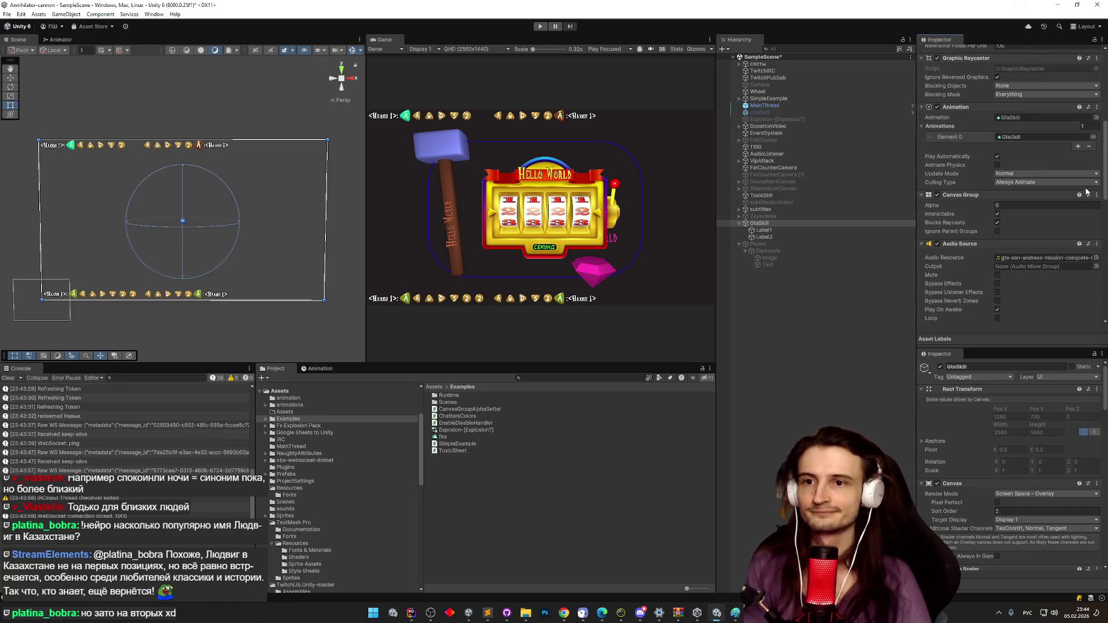
pyautogui.doubleClick(1017, 204)
# Set Canvas Group alpha to 1 and append 'красва ва' to Label1's text.
pyautogui.write('1')
pyautogui.click(781, 230)
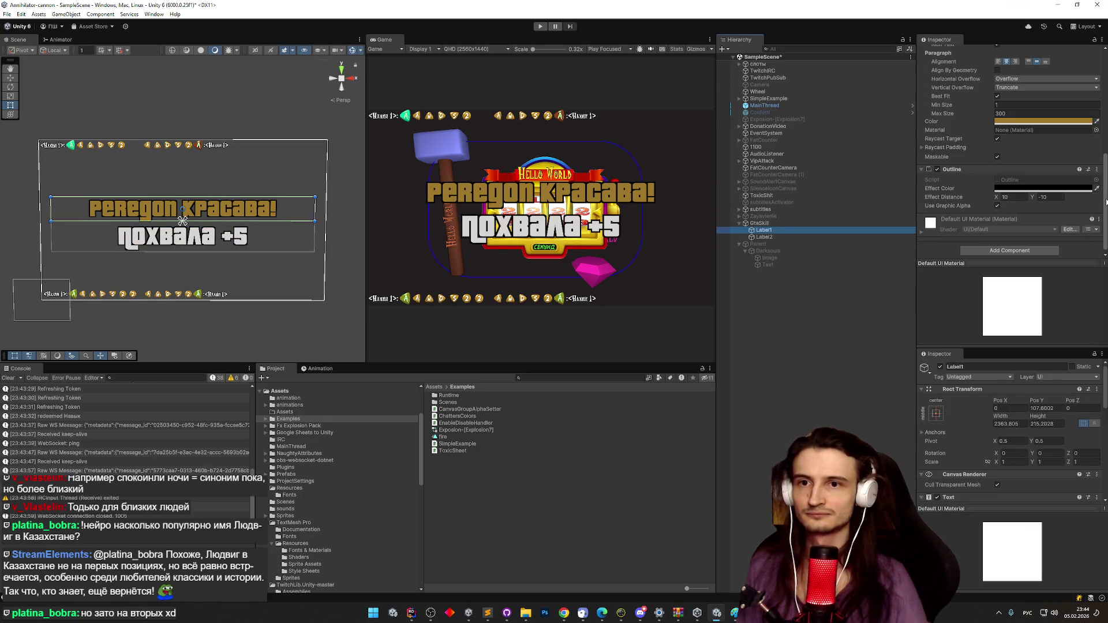
pyautogui.scroll(5, 1010, 144)
pyautogui.click(997, 134)
pyautogui.click(997, 135)
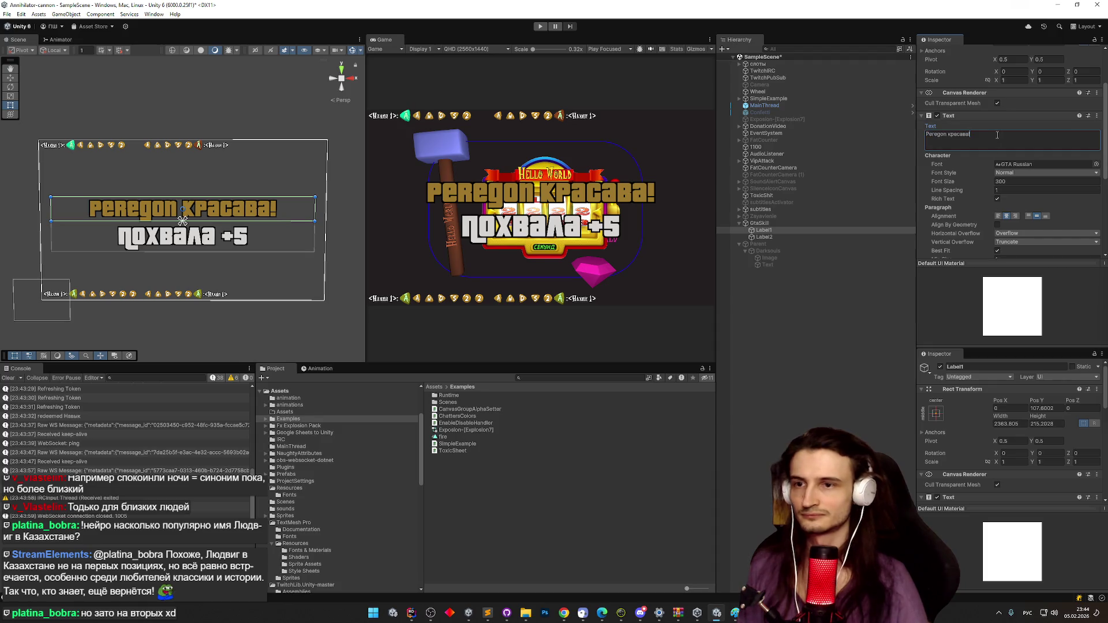
pyautogui.write('красва ва')
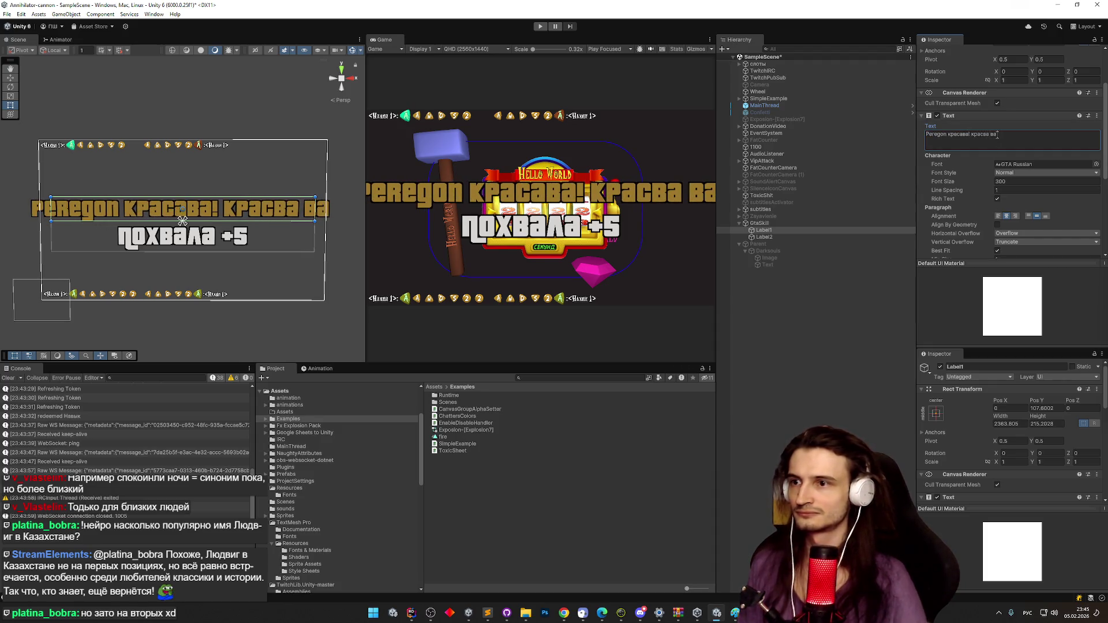
# Set Horizontal Overflow to Wrap on both Label1 and Label2.
pyautogui.scroll(-5, 1099, 159)
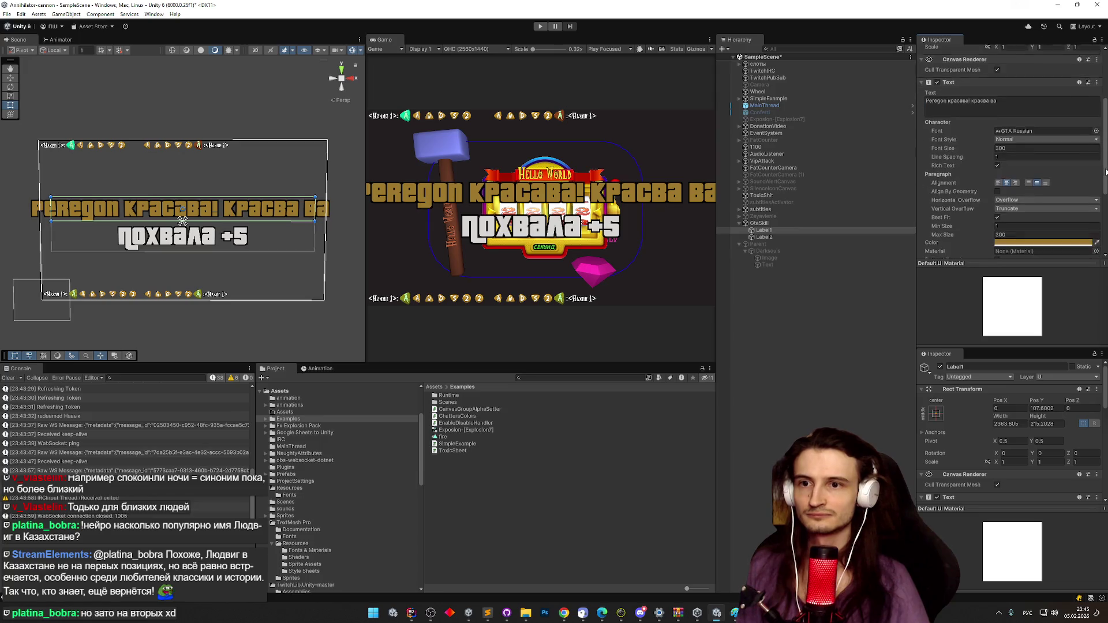
pyautogui.scroll(1, 1101, 185)
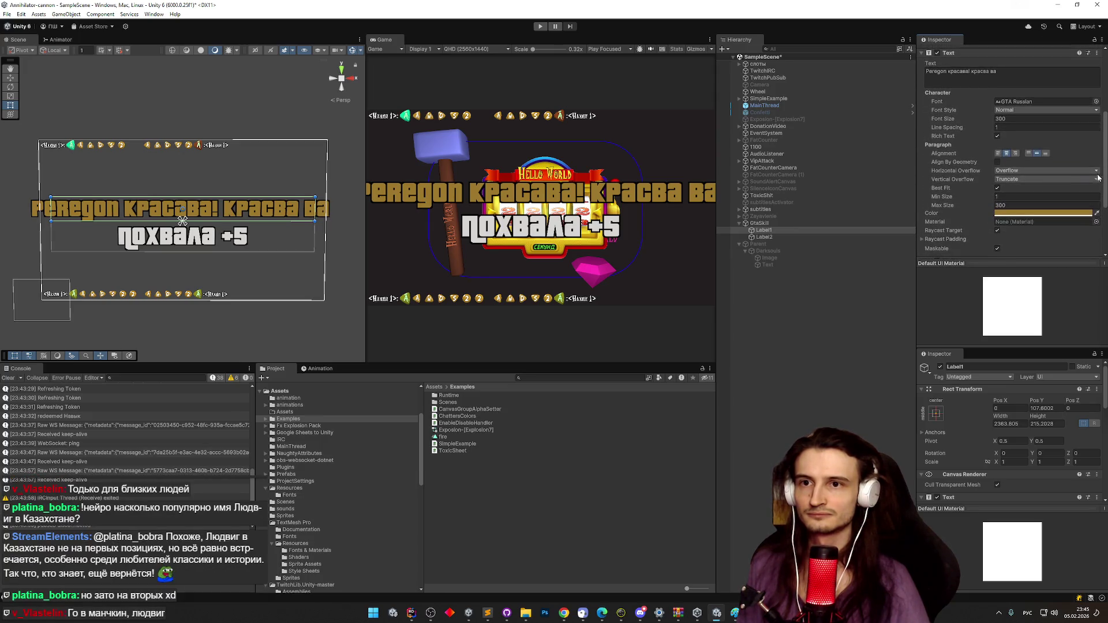
pyautogui.click(1037, 170)
pyautogui.click(1032, 181)
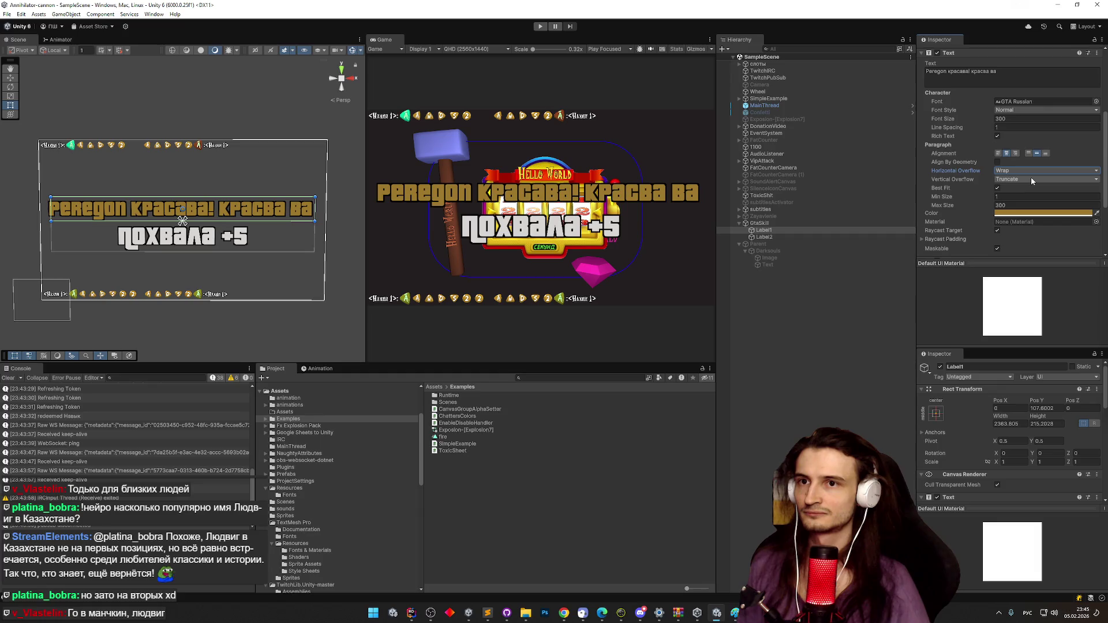
pyautogui.click(764, 236)
pyautogui.click(1045, 170)
pyautogui.click(1012, 179)
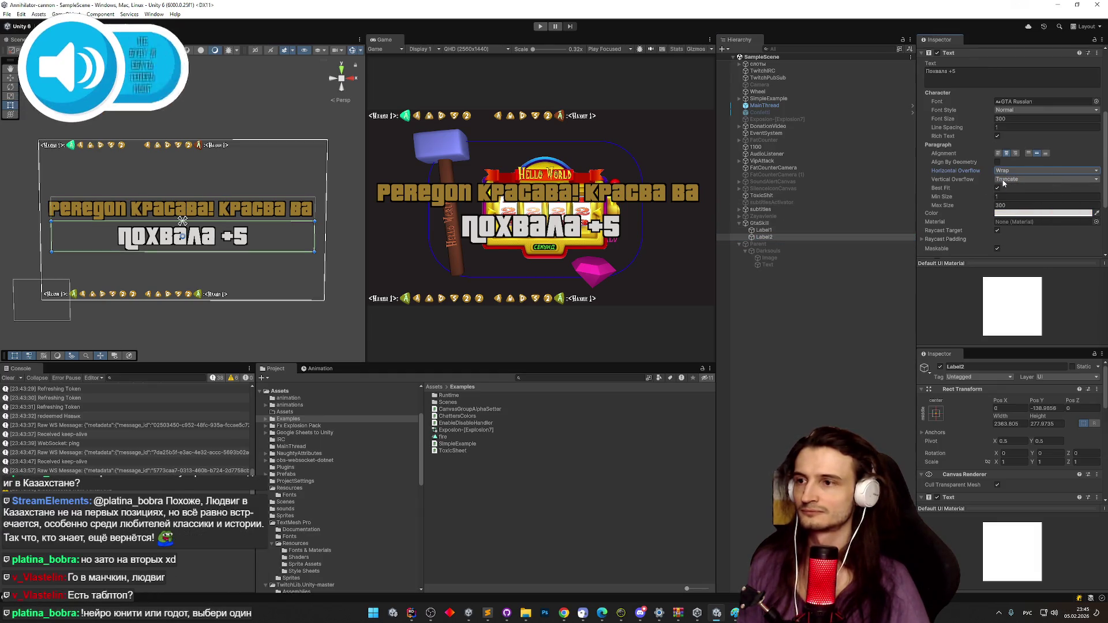
# Set GtaSkill's Canvas Group alpha back to 0 to hide the popup.
pyautogui.click(796, 224)
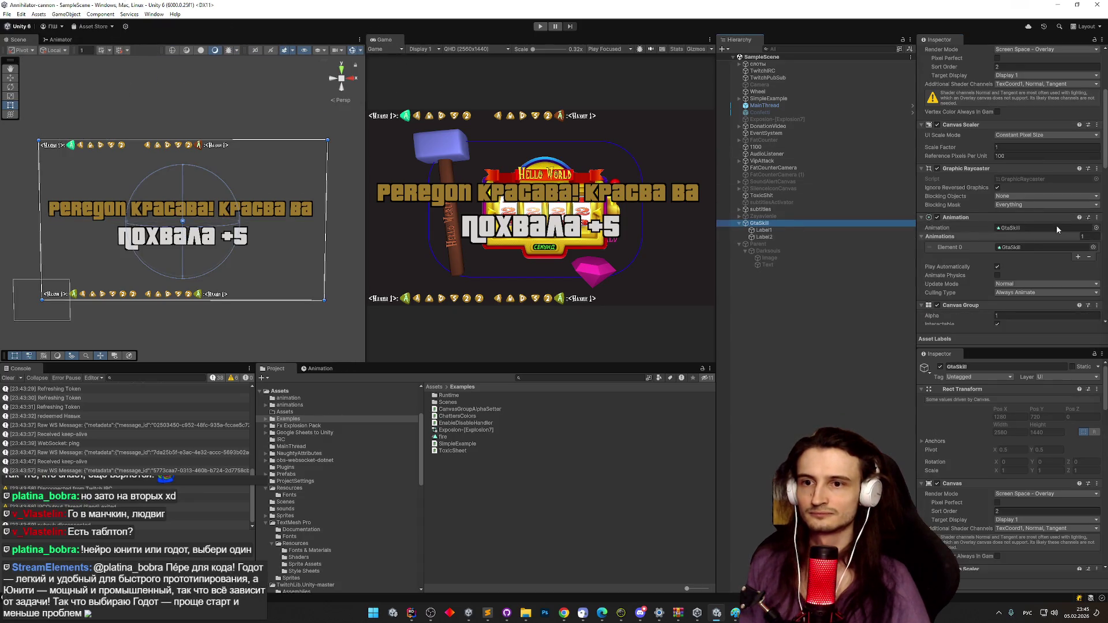
pyautogui.click(1005, 316)
pyautogui.write('0')
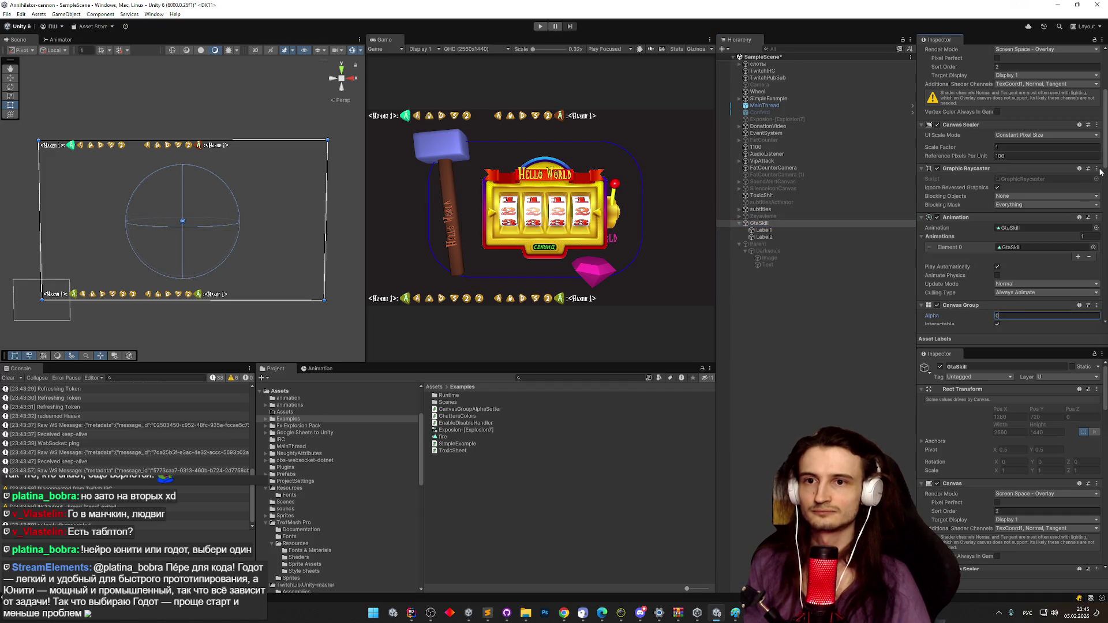
pyautogui.scroll(5, 1033, 165)
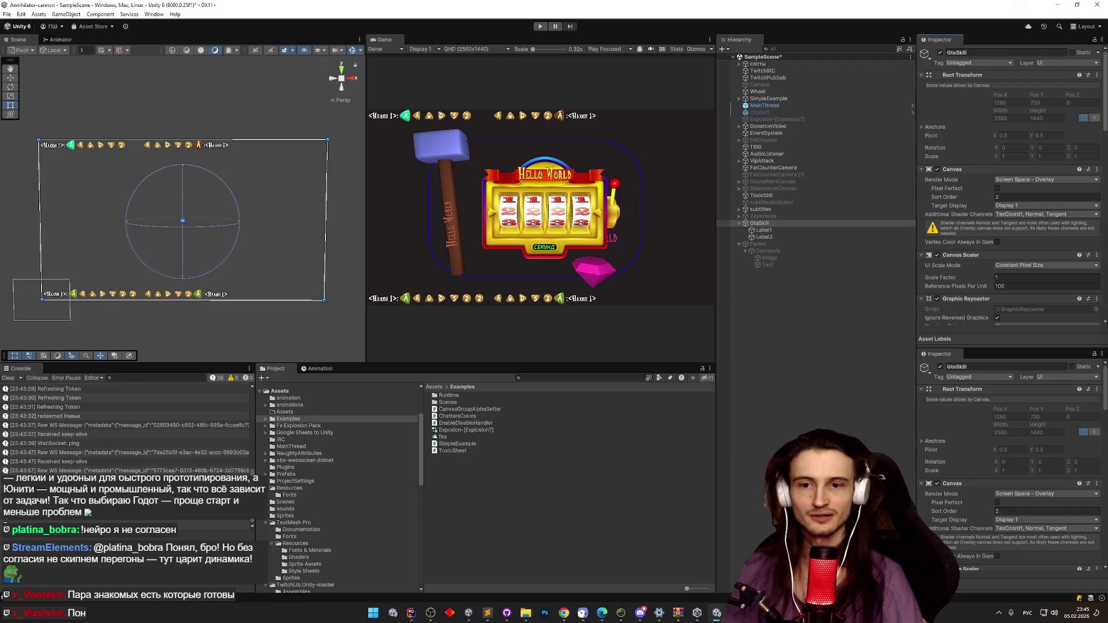
# Clear the Console and deactivate GtaSkill with Alt+Shift+A.
pyautogui.click(8, 378)
pyautogui.hotkey('alt', 'shift', 'a')
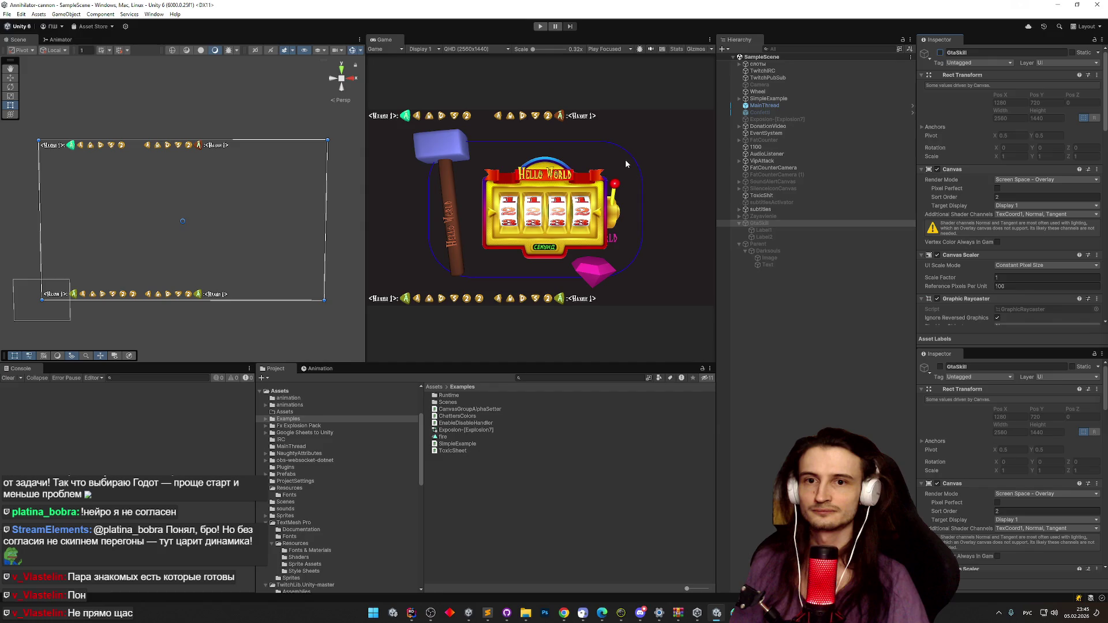
pyautogui.click(8, 15)
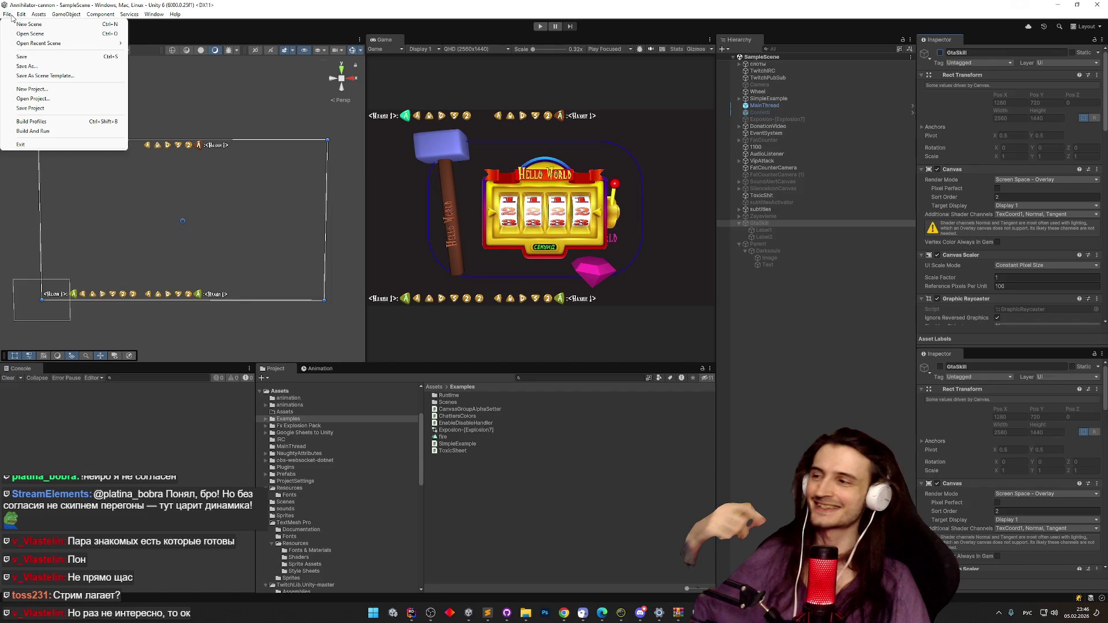
# Start Build And Run and bring the Build Web folder dialog into focus.
pyautogui.click(51, 130)
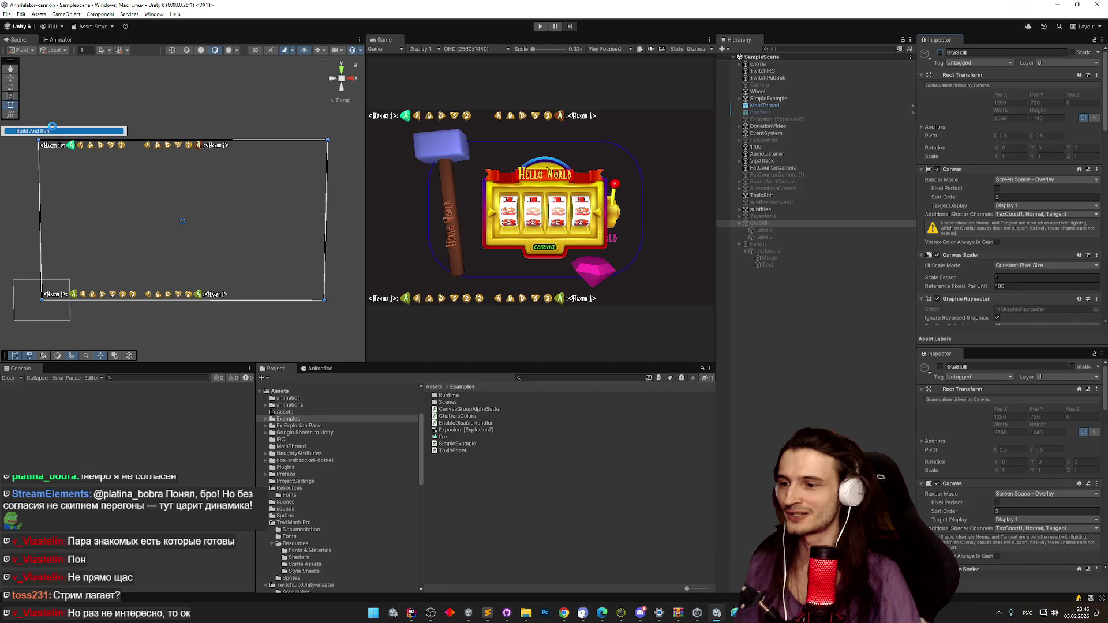
pyautogui.rightClick(470, 612)
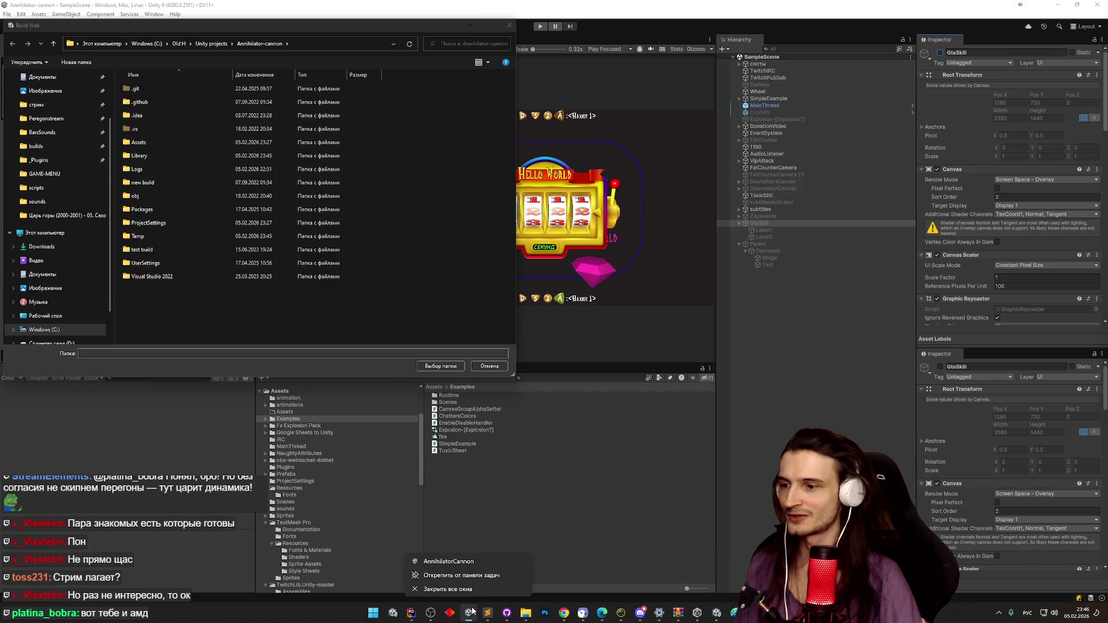
pyautogui.click(446, 366)
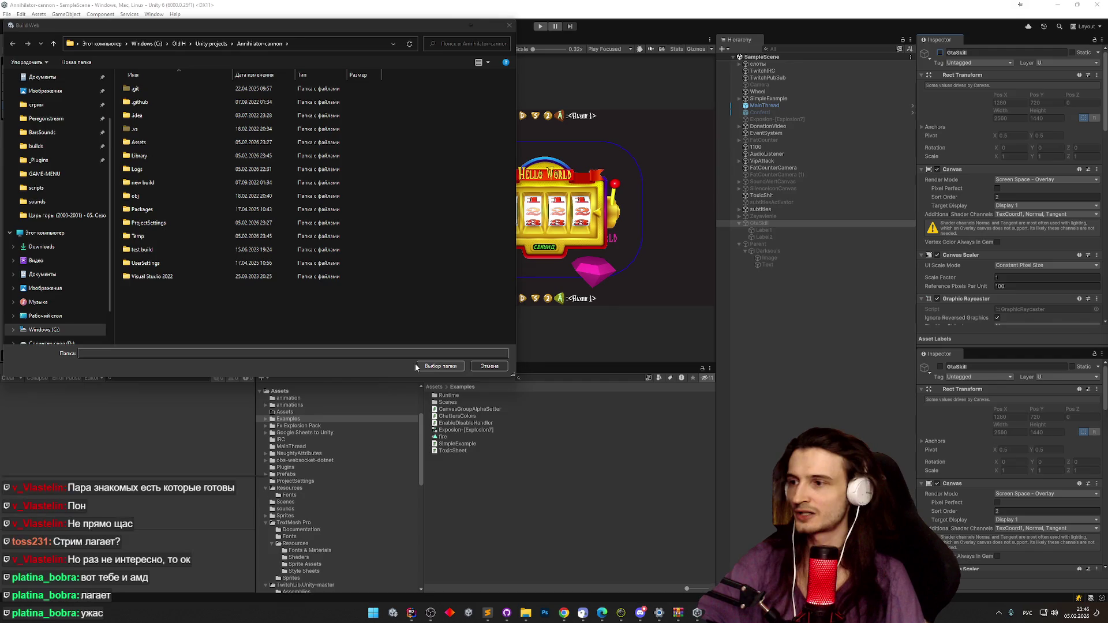
pyautogui.click(471, 24)
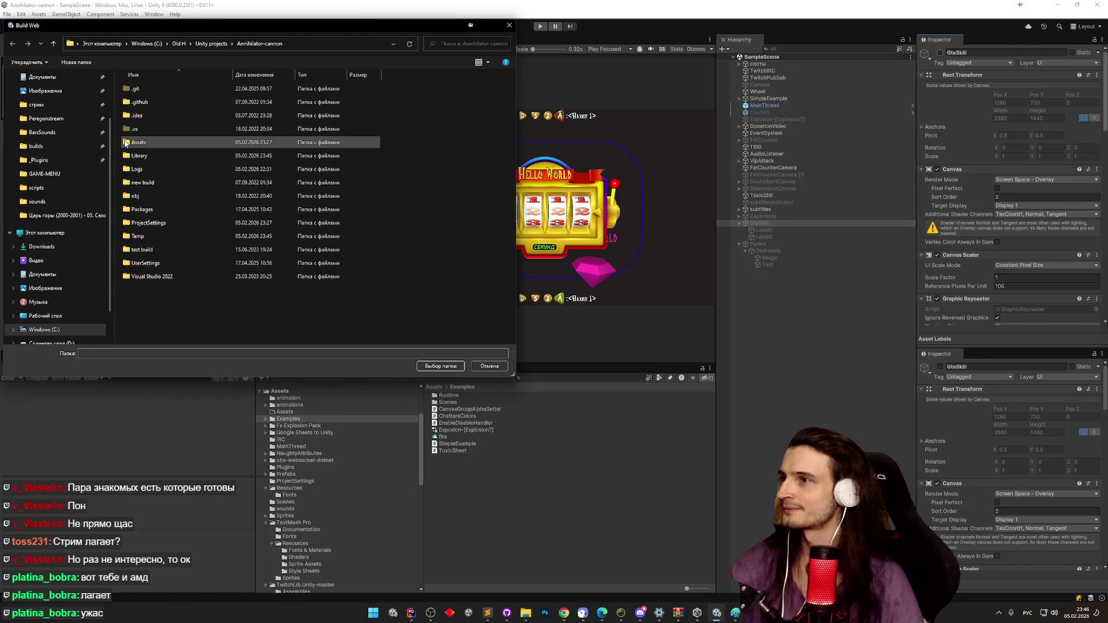
pyautogui.click(446, 366)
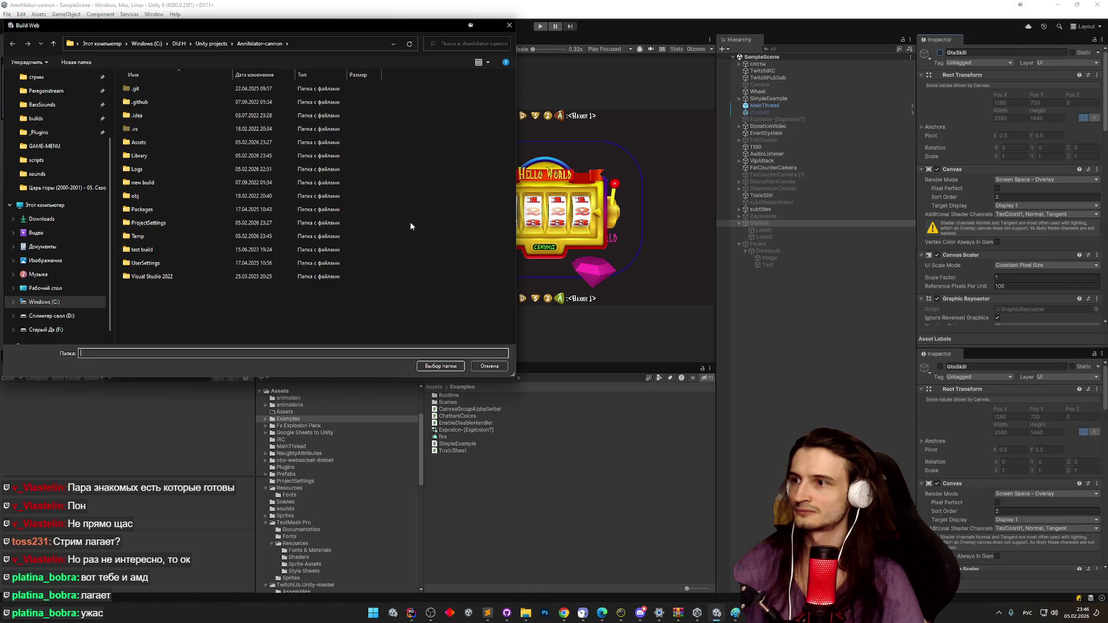
# Choose the builds folder inside Unity projects as the Web build output.
pyautogui.moveTo(262, 29); pyautogui.dragTo(349, 36)
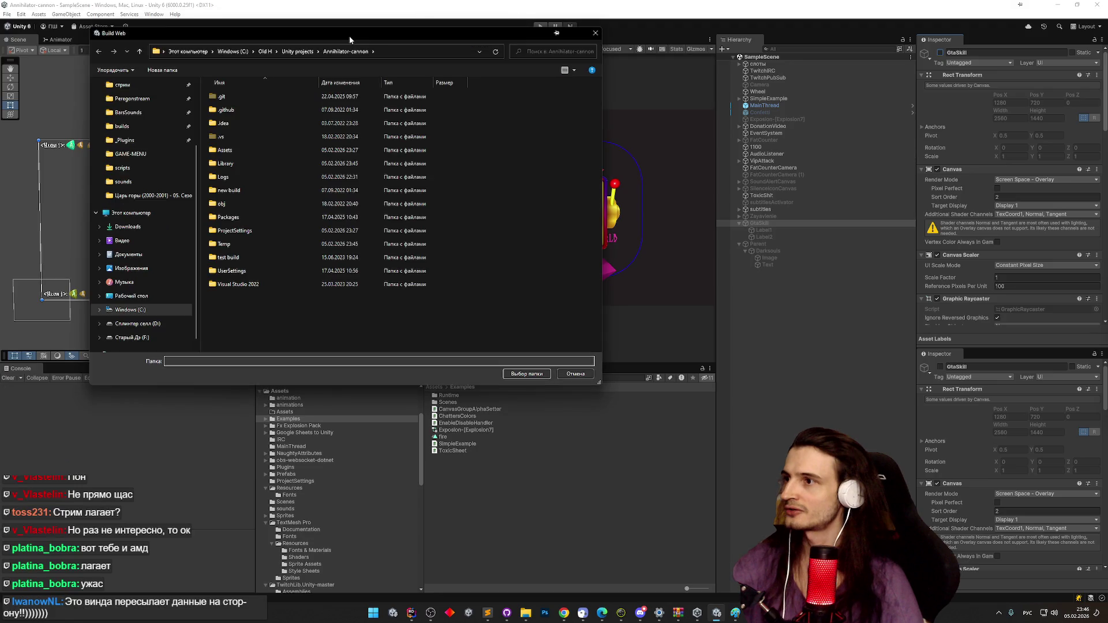
pyautogui.click(297, 52)
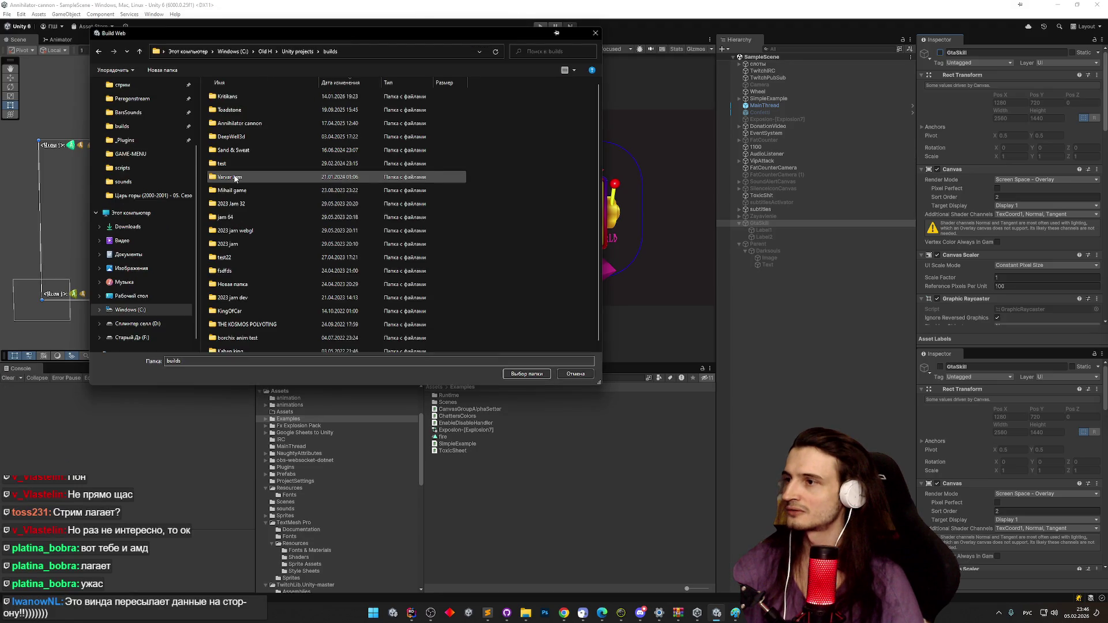
pyautogui.doubleClick(260, 177)
pyautogui.click(516, 373)
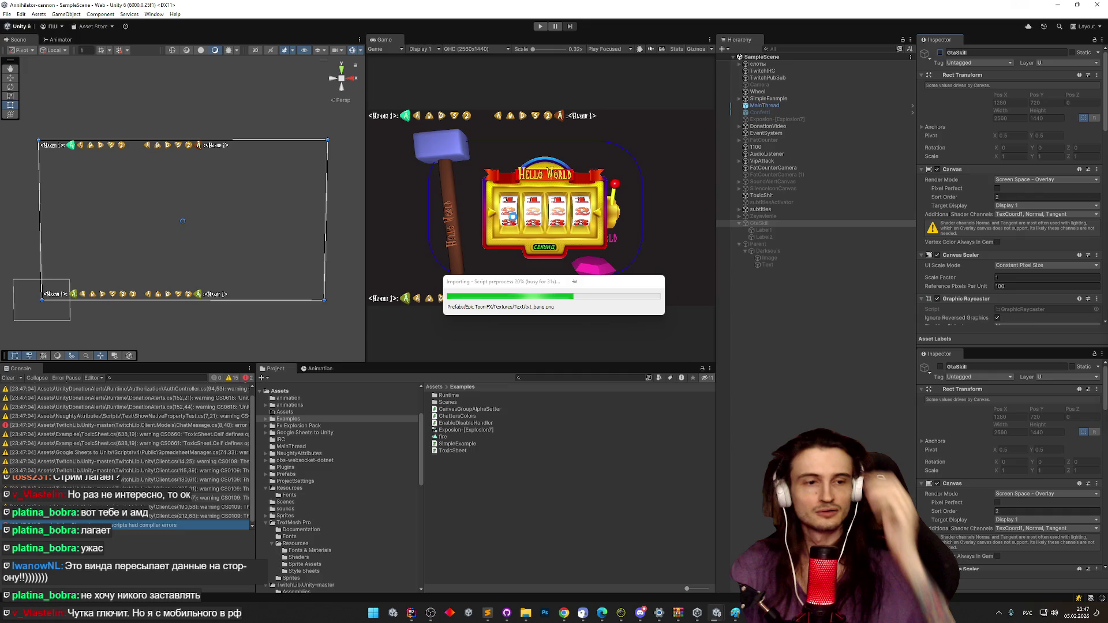
pyautogui.click(566, 614)
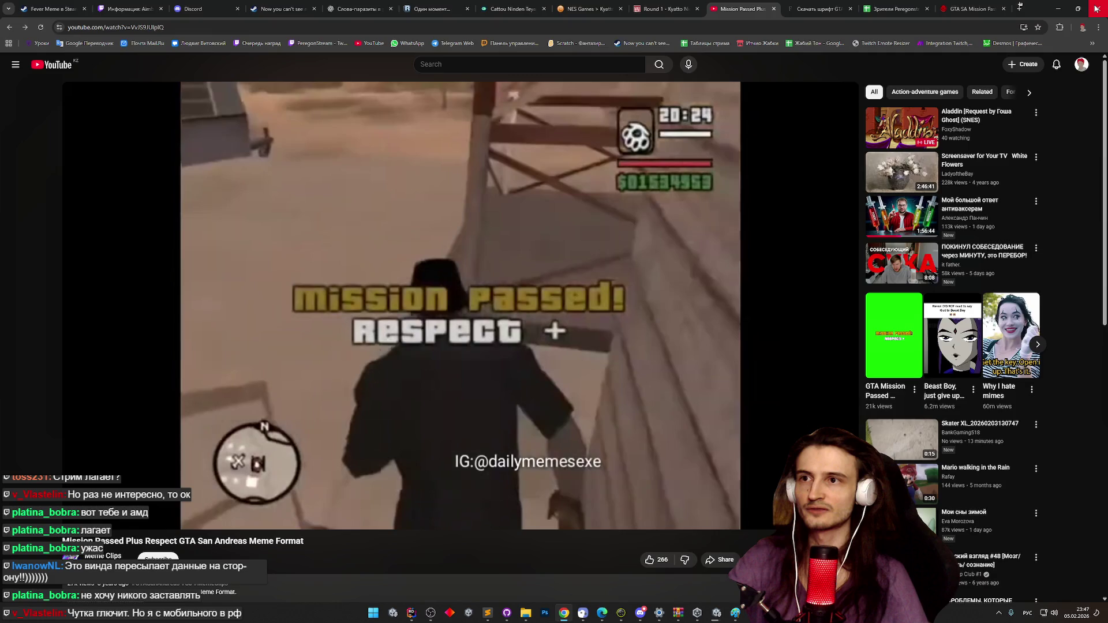
# Close both Chrome windows, the YouTube video and the leftover new tab.
pyautogui.click(1096, 8)
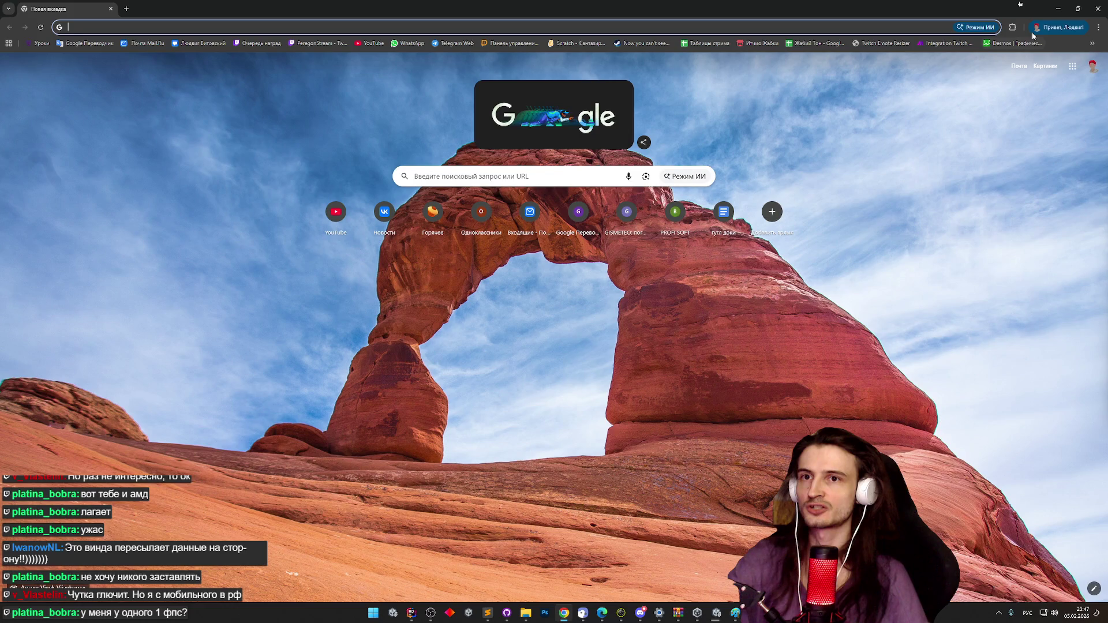
pyautogui.click(1098, 12)
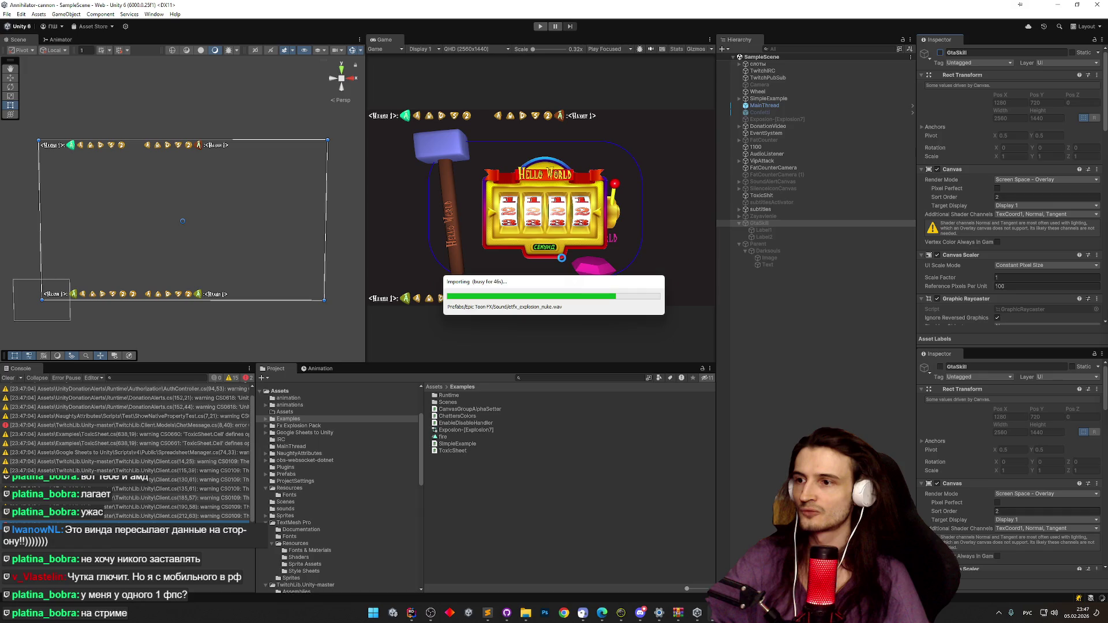
# Skip transcoding for all 17 .mp4 clips until the asset import finishes.
pyautogui.click(1092, 6)
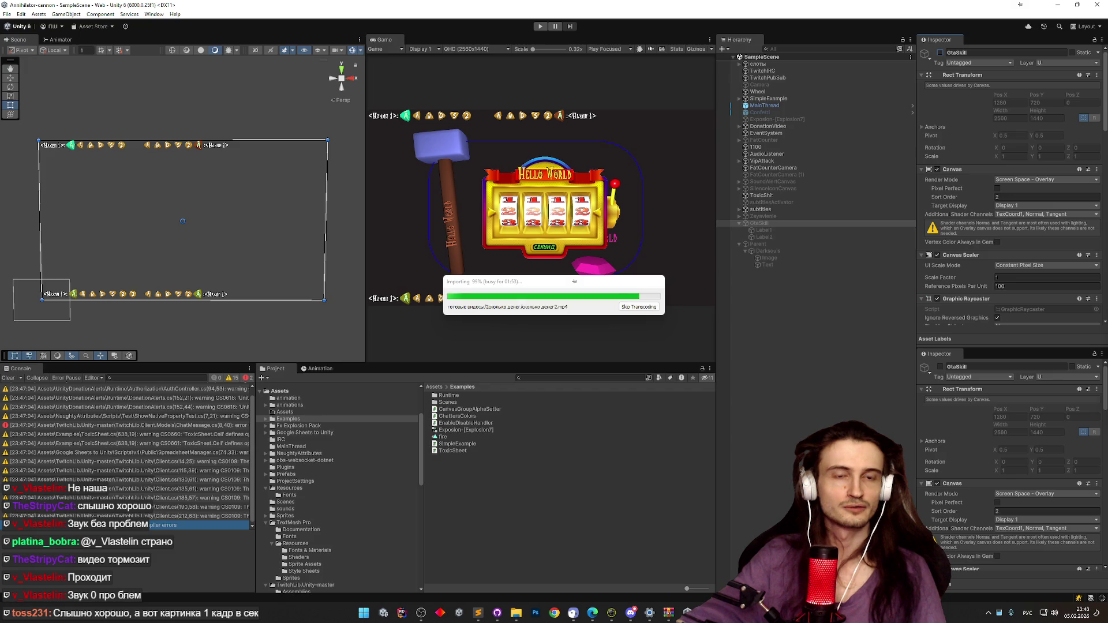
pyautogui.hotkey('alt', 'Tab')
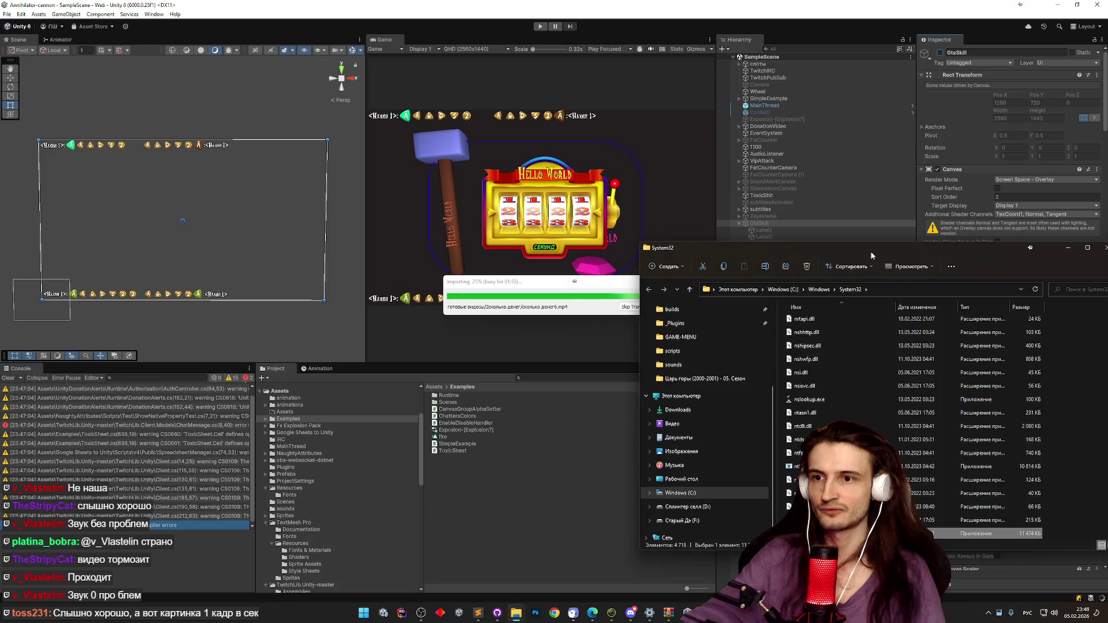
pyautogui.hotkey('alt', 'Tab')
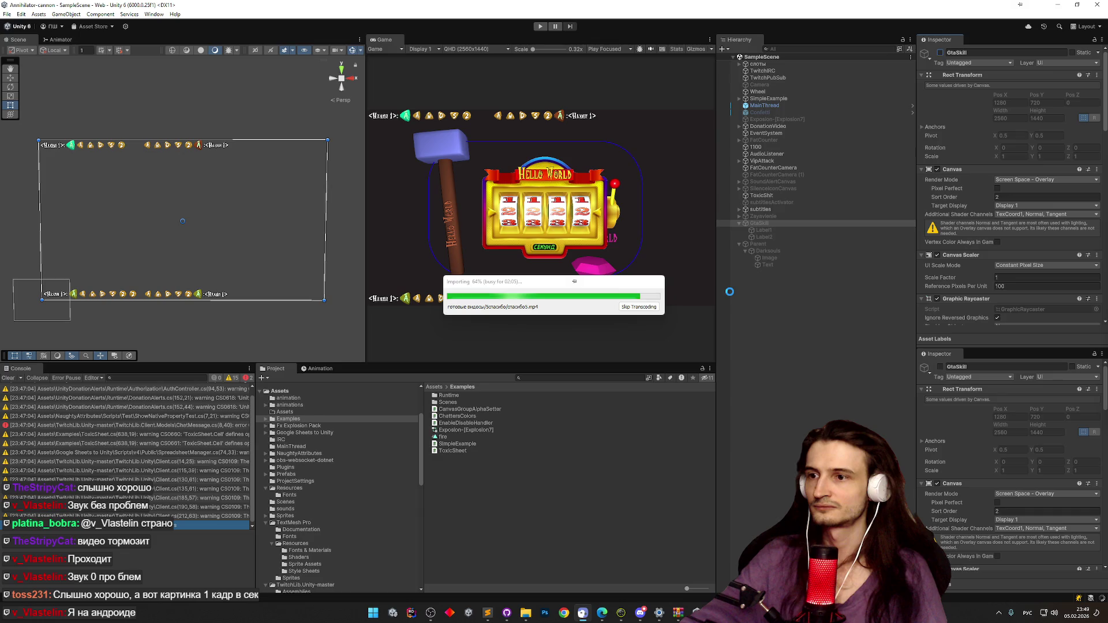
pyautogui.click(639, 307)
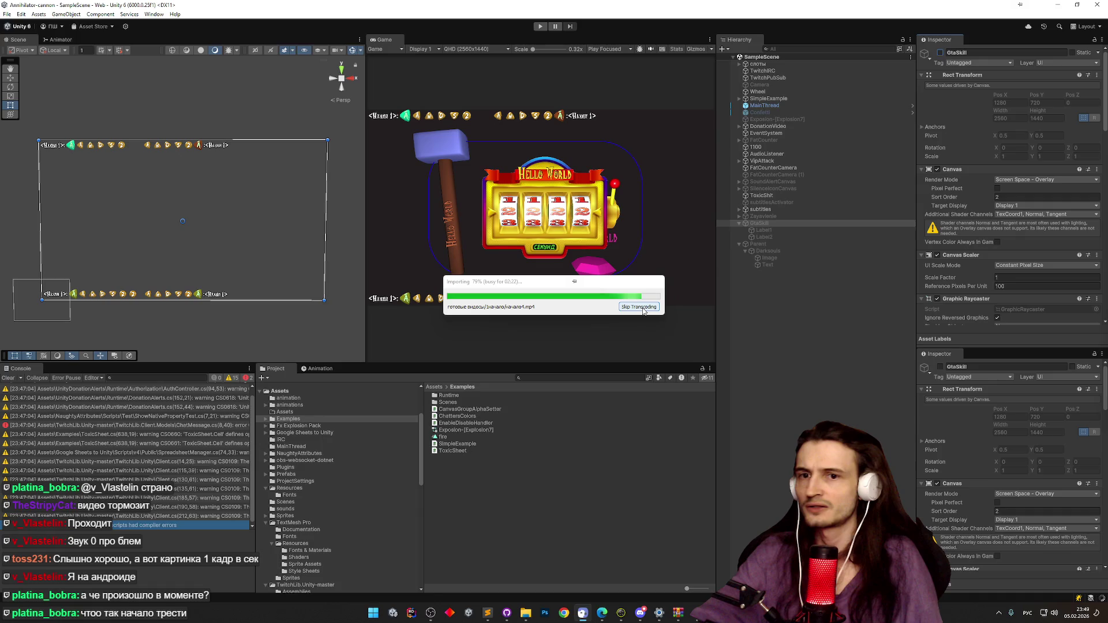
pyautogui.click(646, 308)
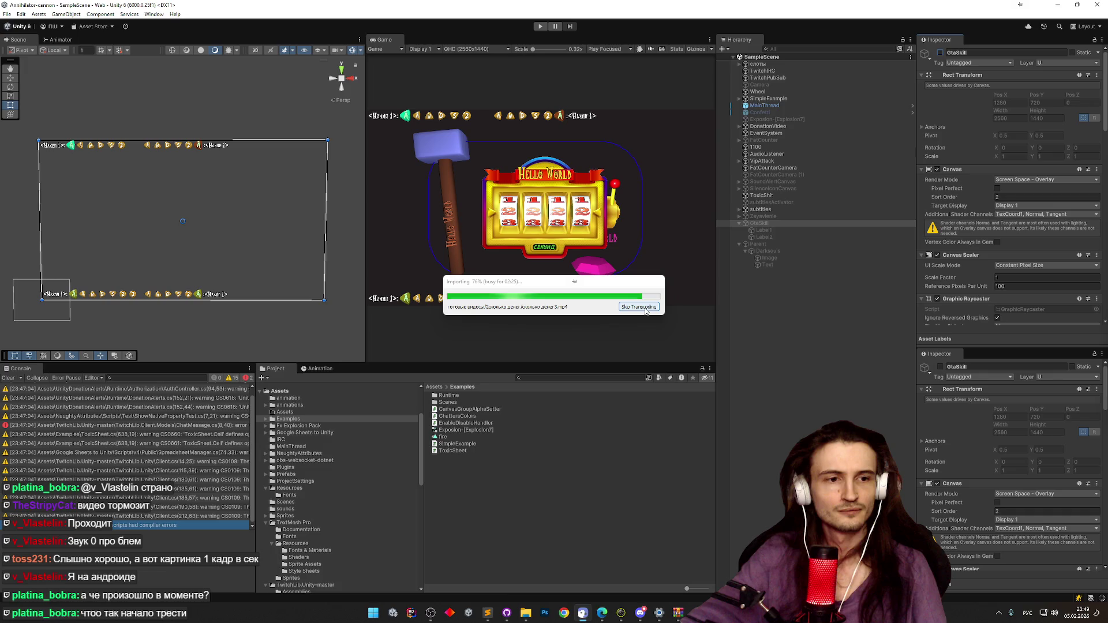
pyautogui.click(653, 308)
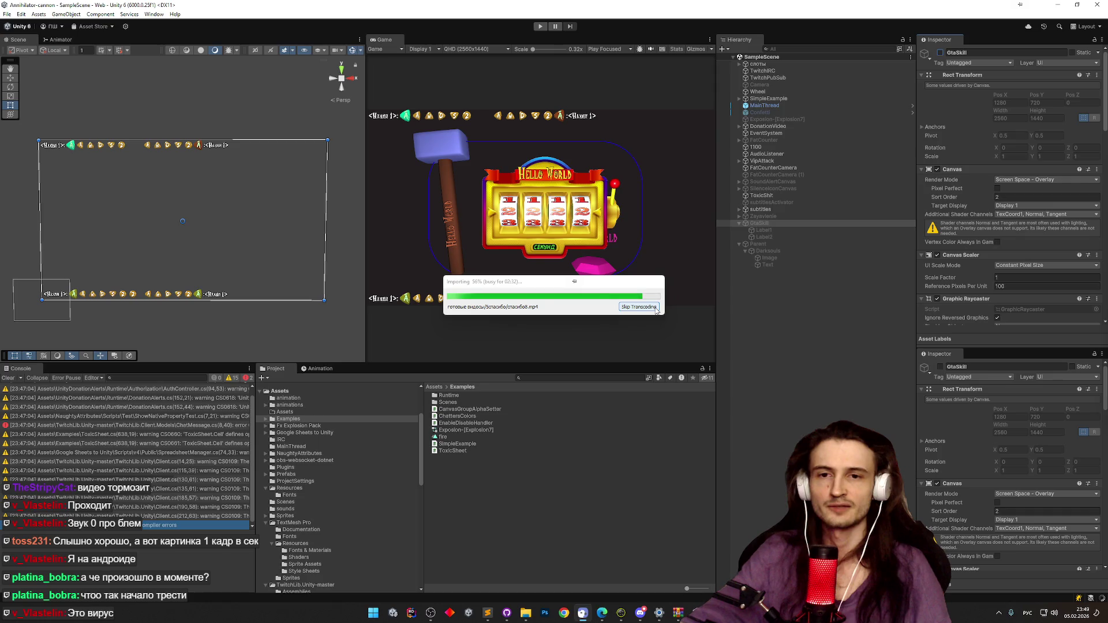
pyautogui.click(656, 311)
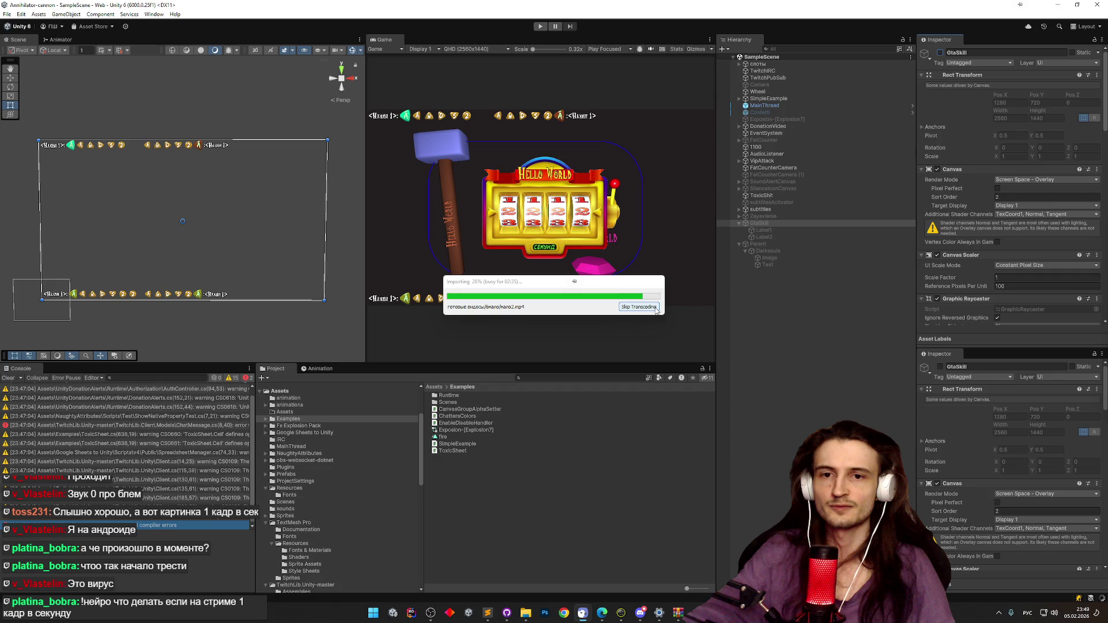
pyautogui.click(657, 307)
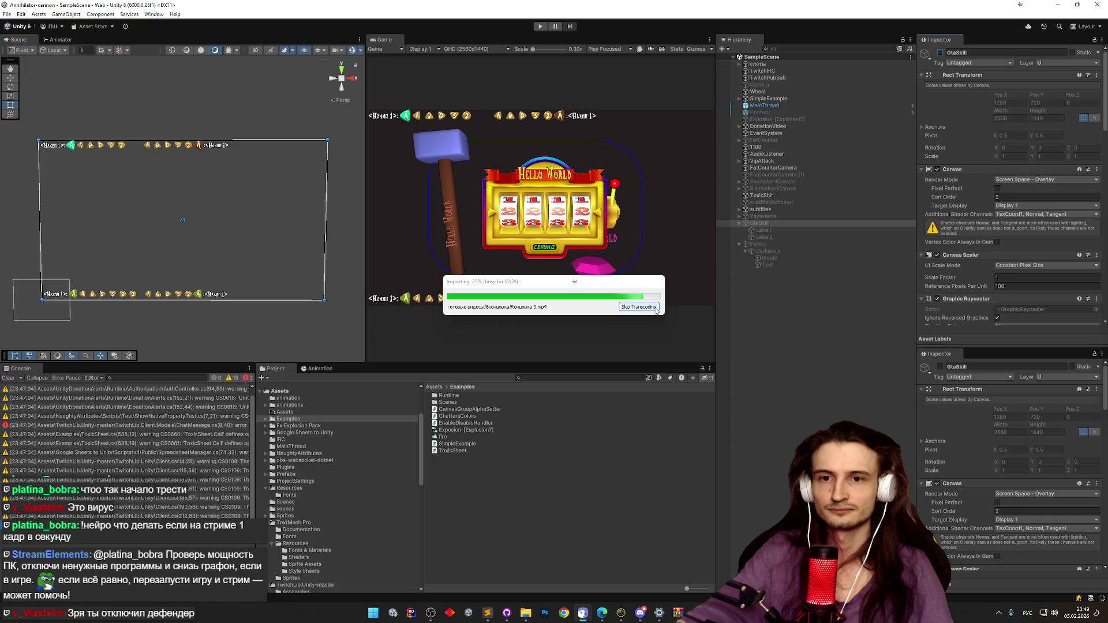
pyautogui.click(656, 308)
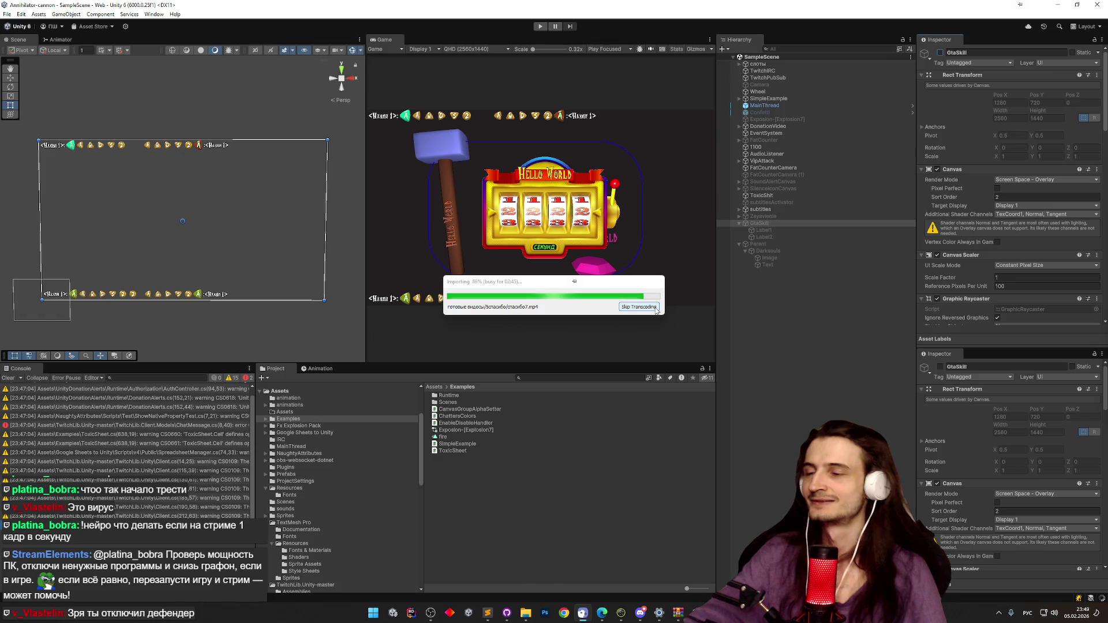
pyautogui.click(657, 307)
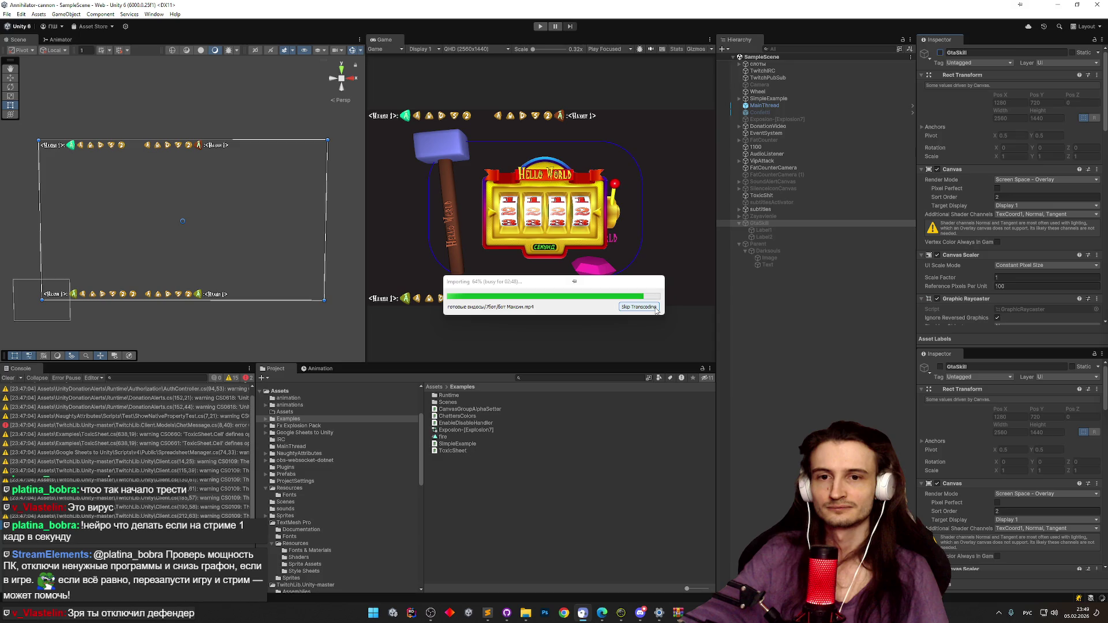
pyautogui.click(657, 308)
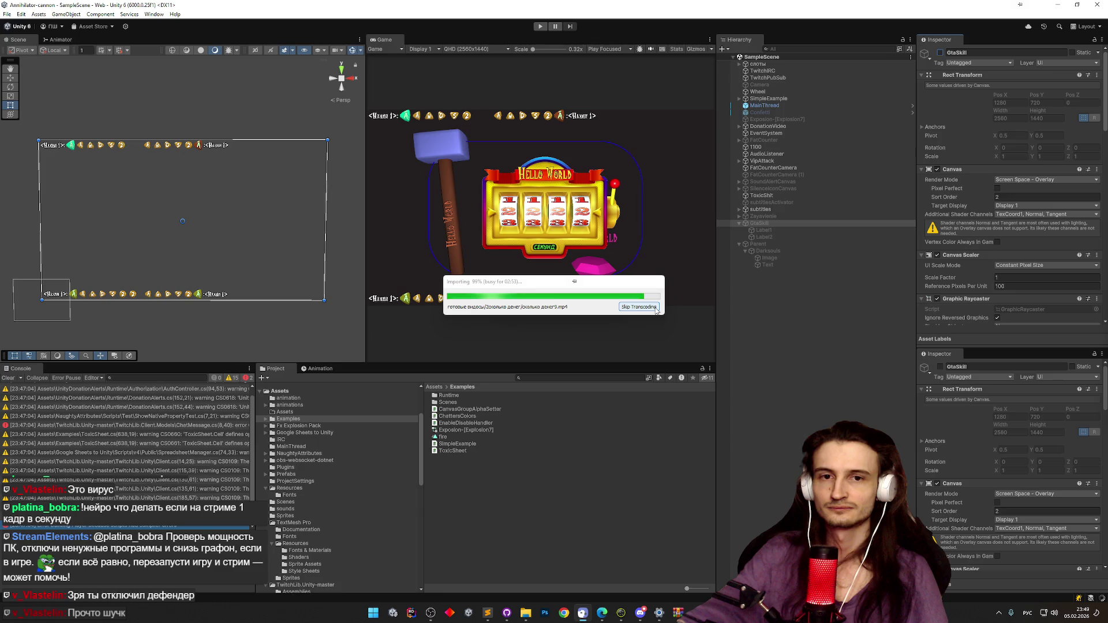
pyautogui.click(656, 308)
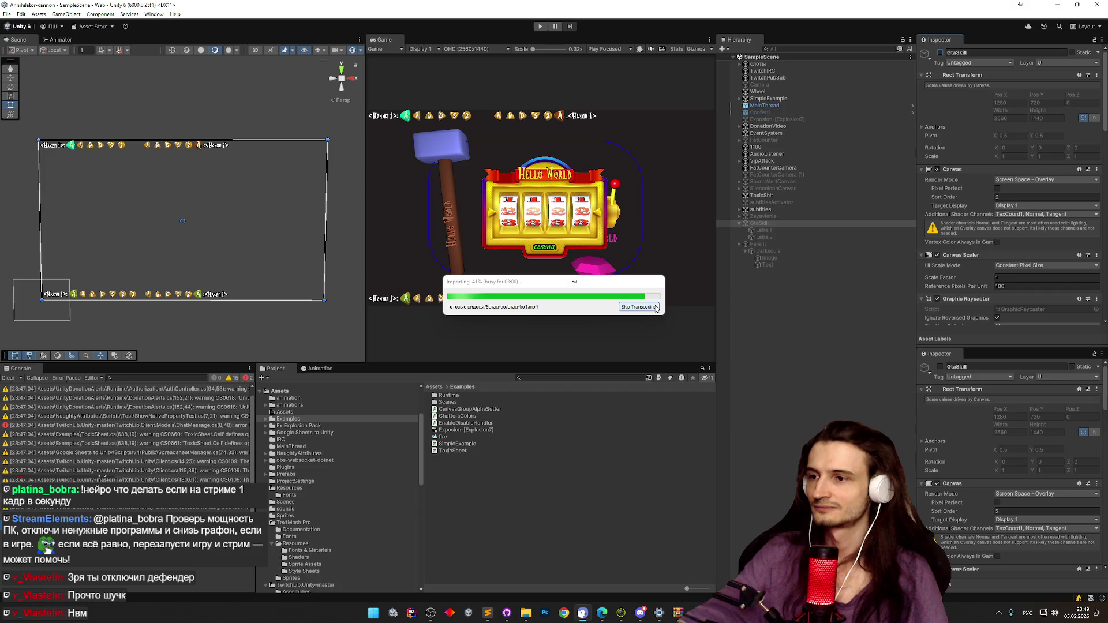
pyautogui.click(656, 308)
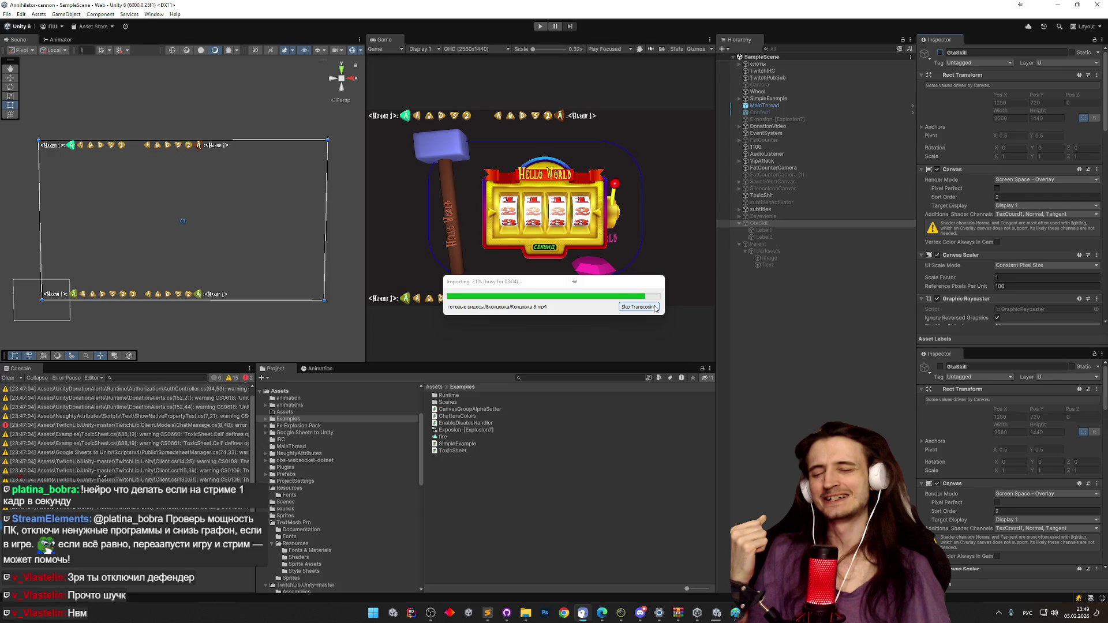
pyautogui.click(656, 308)
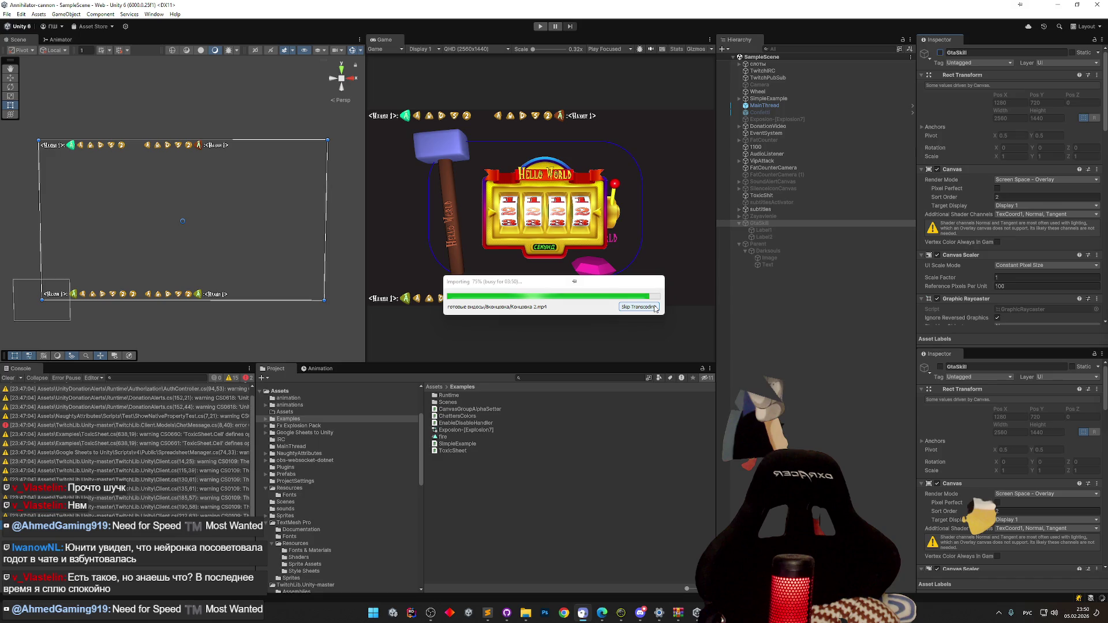
pyautogui.click(656, 308)
pyautogui.click(656, 307)
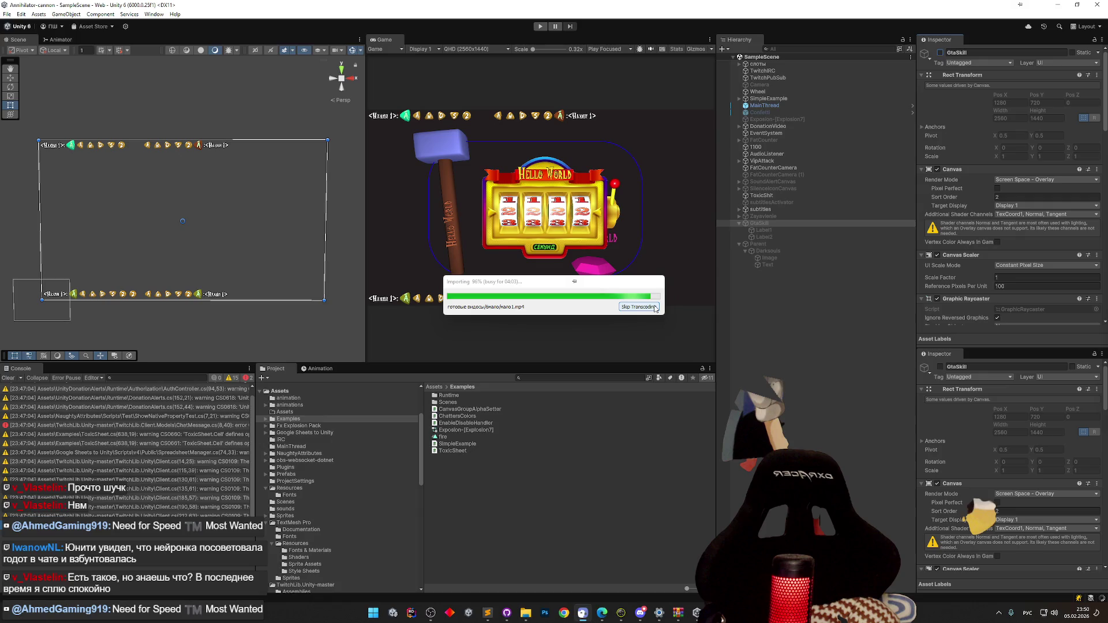
pyautogui.click(656, 308)
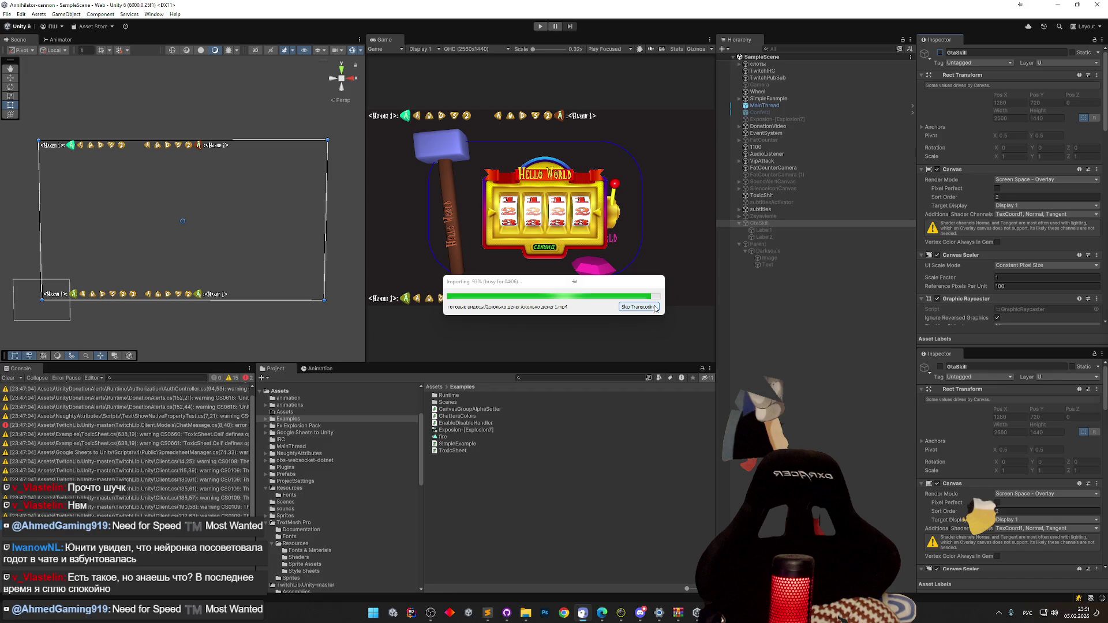
pyautogui.click(656, 307)
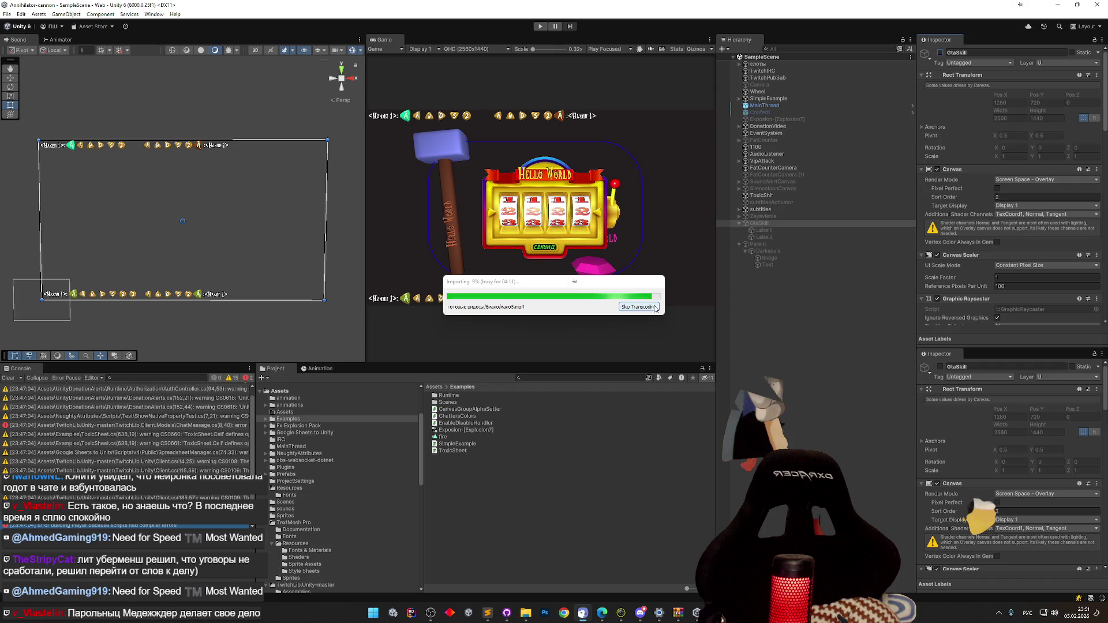
pyautogui.click(656, 307)
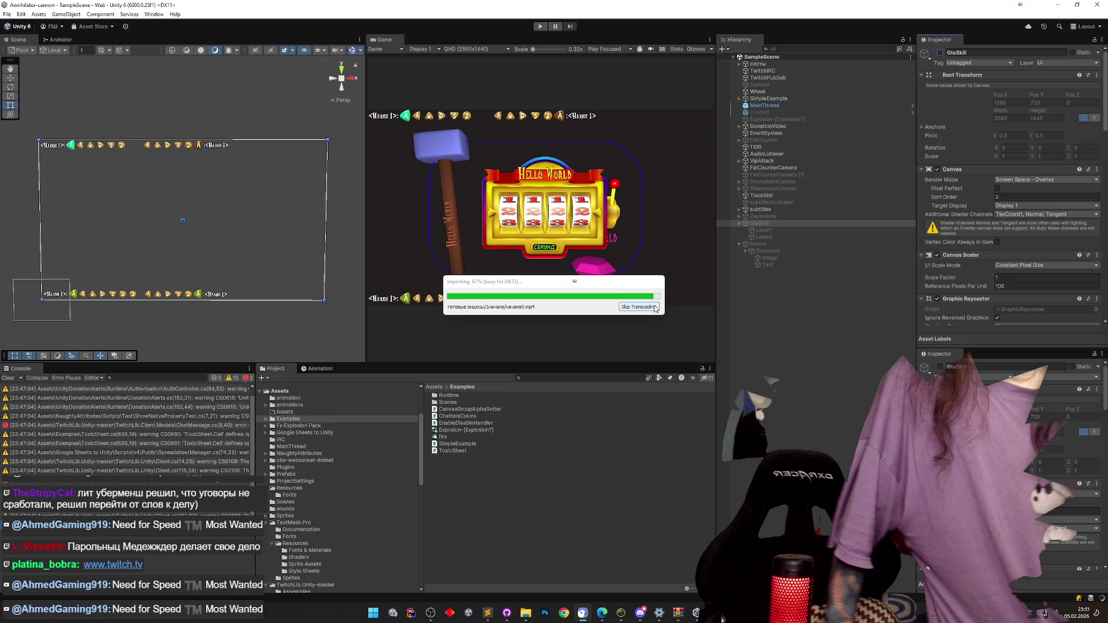
pyautogui.click(656, 308)
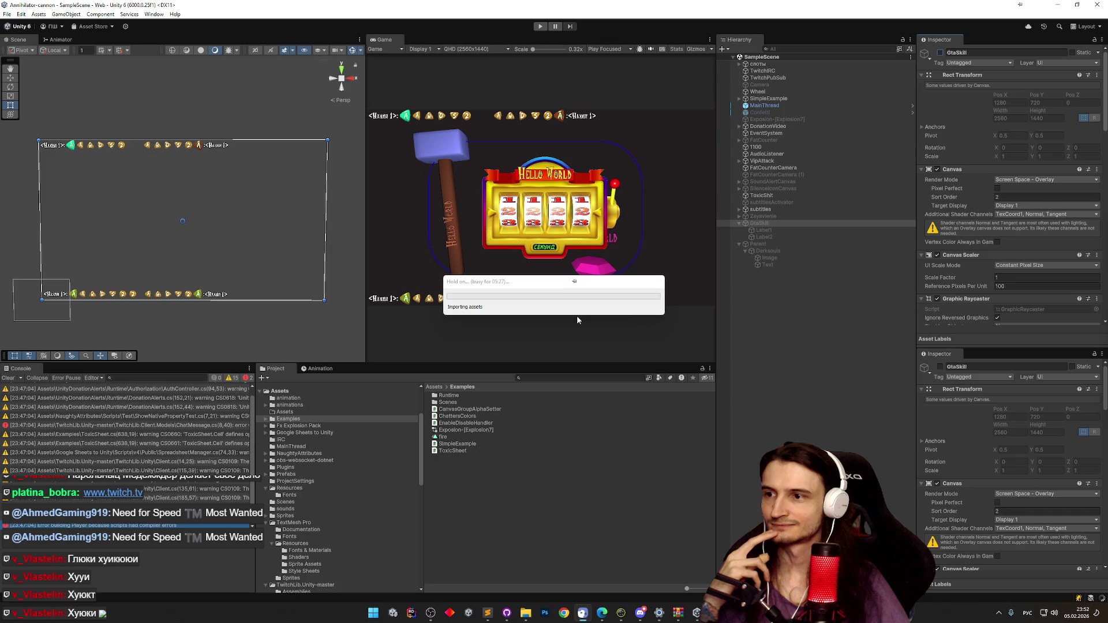
pyautogui.hotkey('alt', 'Tab')
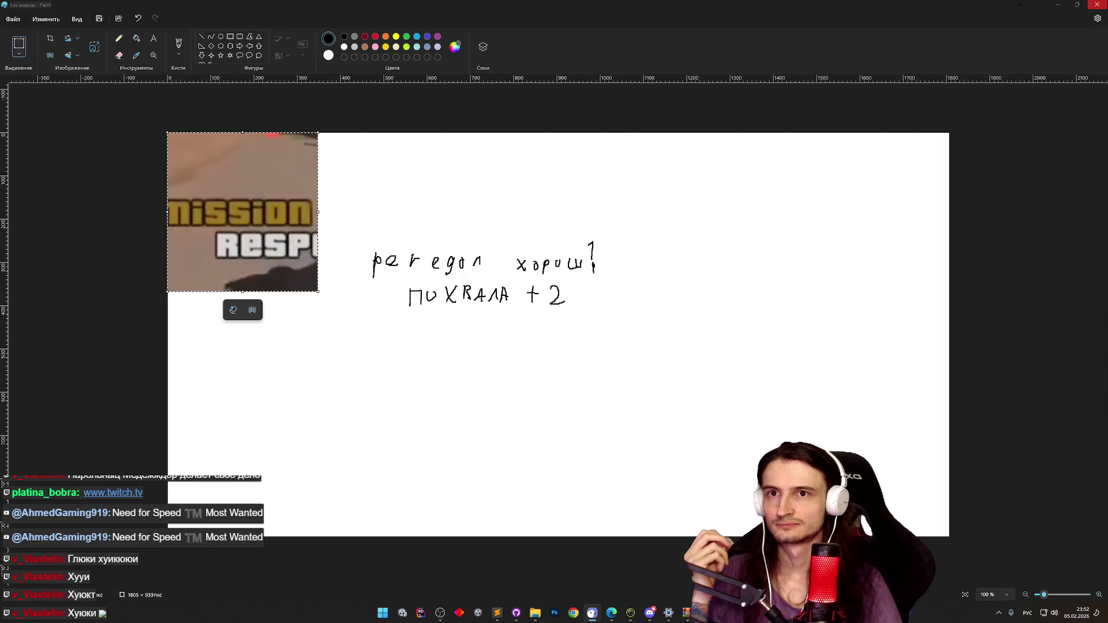
# Reveal the hidden system tray icons from the taskbar chevron.
pyautogui.click(998, 614)
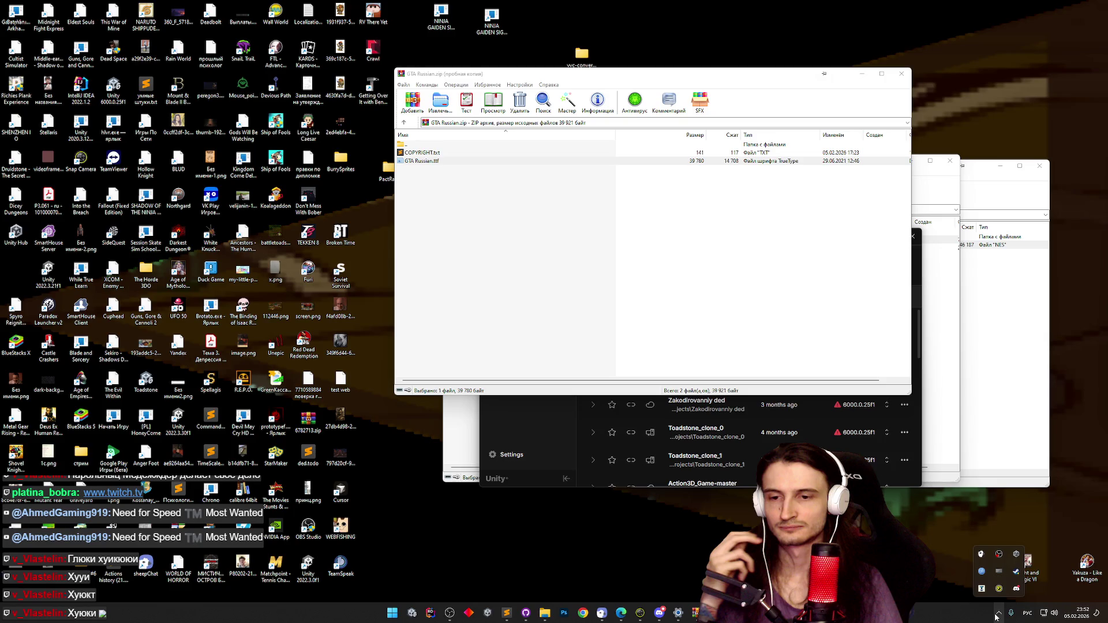
# Close the WinRAR font archive windows, show the desktop, and launch JetBrains Rider.
pyautogui.click(907, 78)
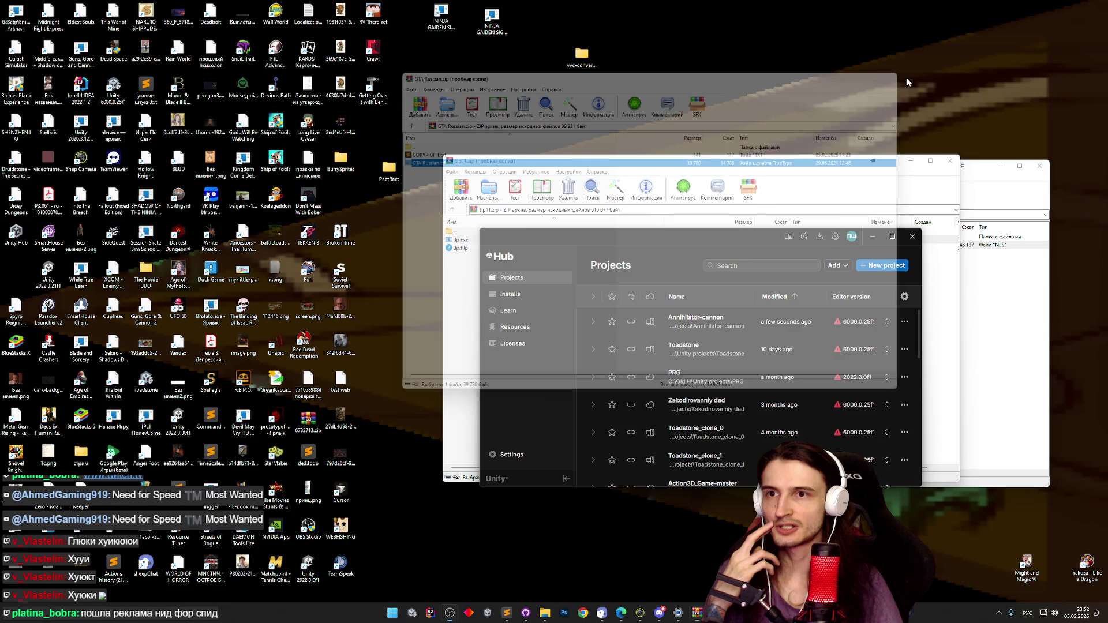
pyautogui.press('super+d')
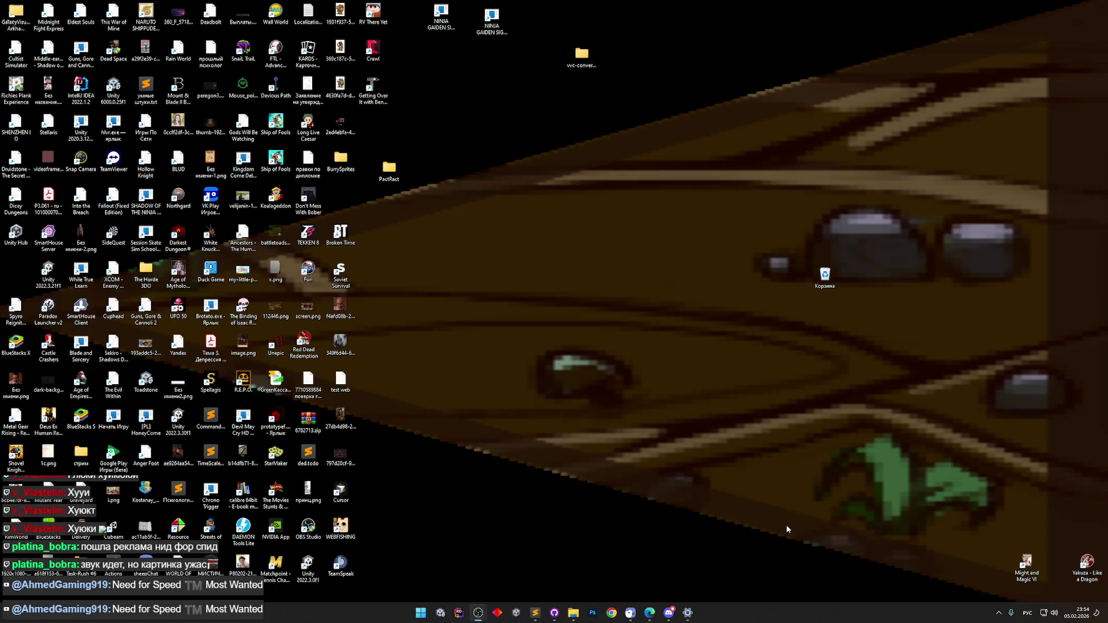
pyautogui.click(466, 605)
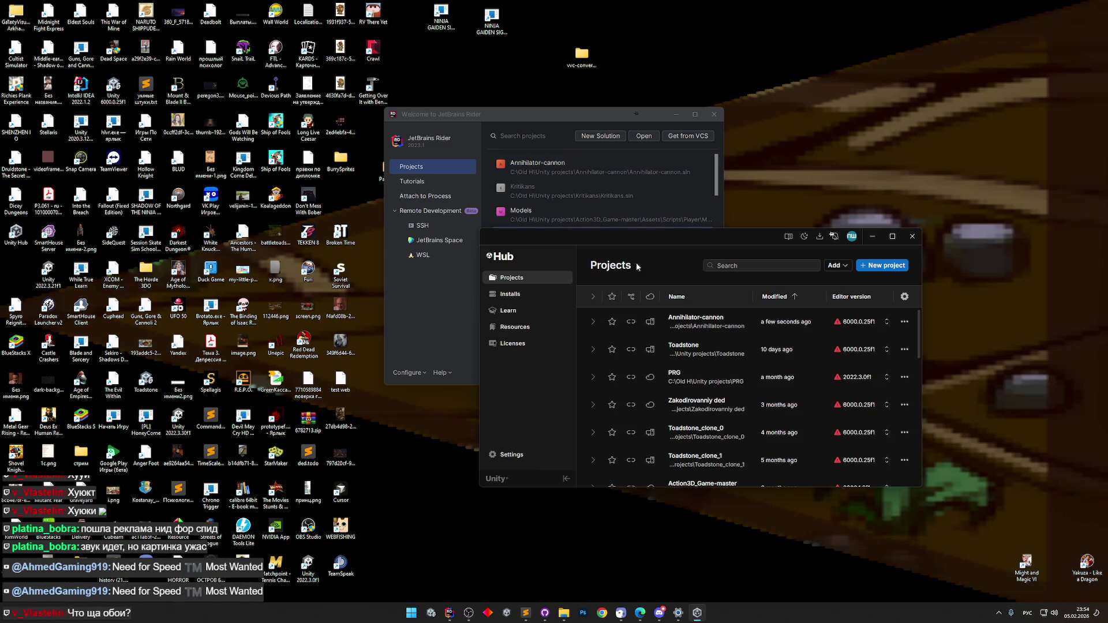
# Open Annihilator-cannon from Unity Hub, ignoring the Safe Mode prompt, then close Unity Hub.
pyautogui.click(678, 319)
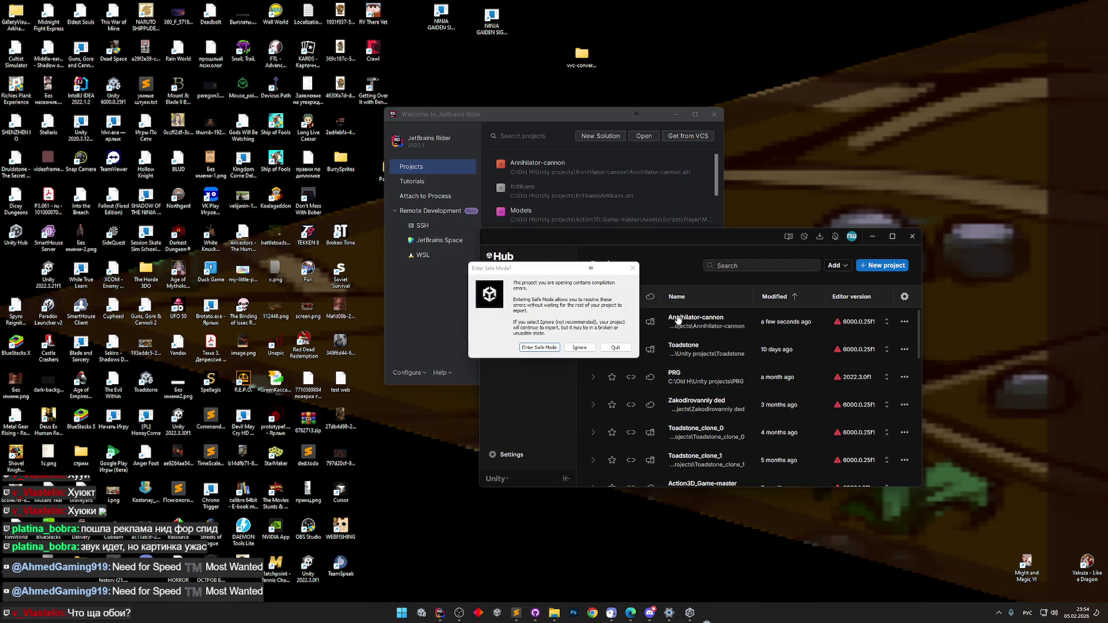
pyautogui.click(579, 348)
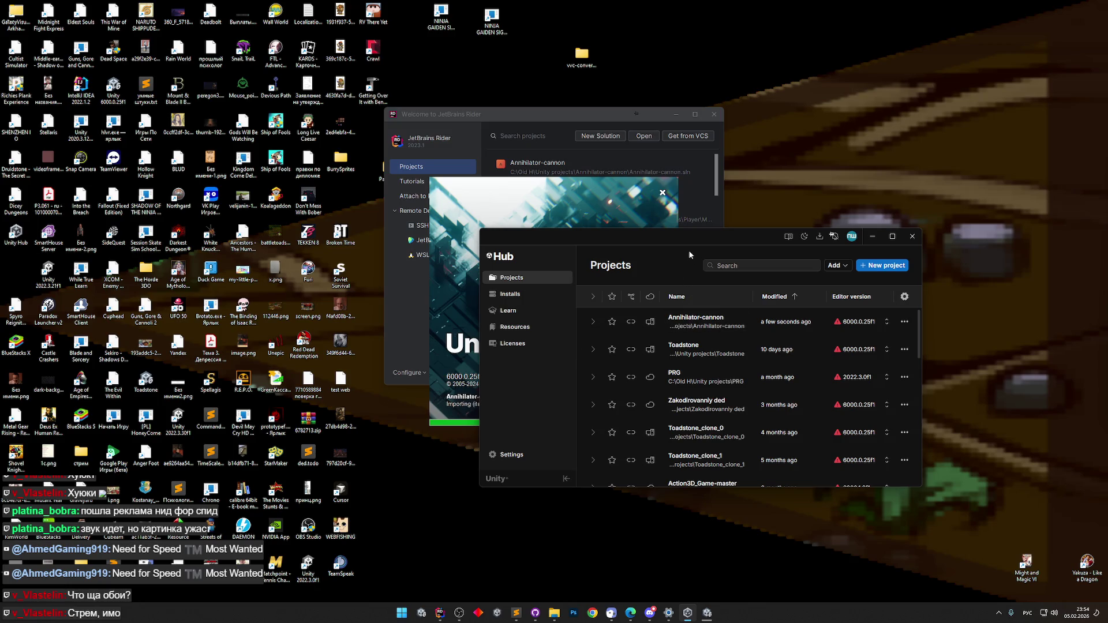
pyautogui.click(912, 236)
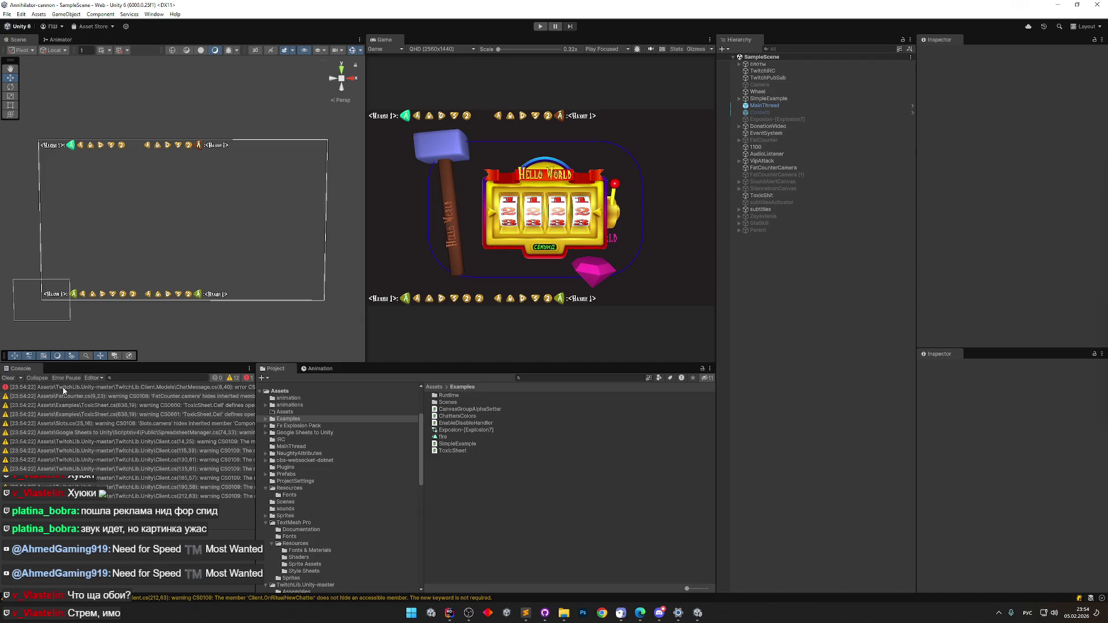
# Open Discord from the hidden tray icons, close it, and bring Rider's welcome window forward.
pyautogui.click(997, 615)
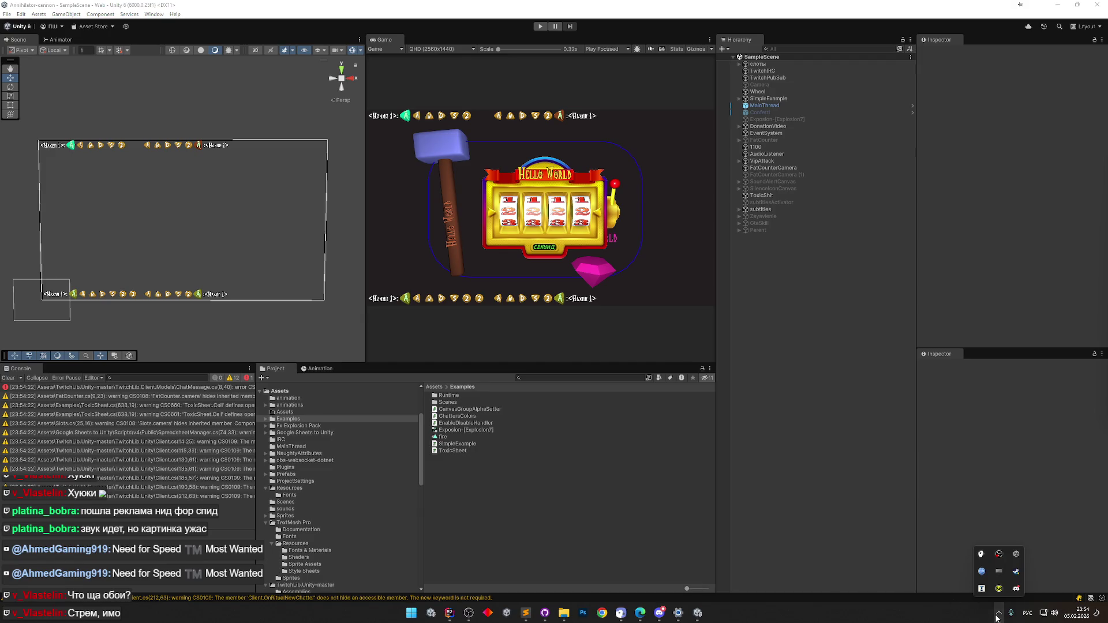
pyautogui.click(1002, 590)
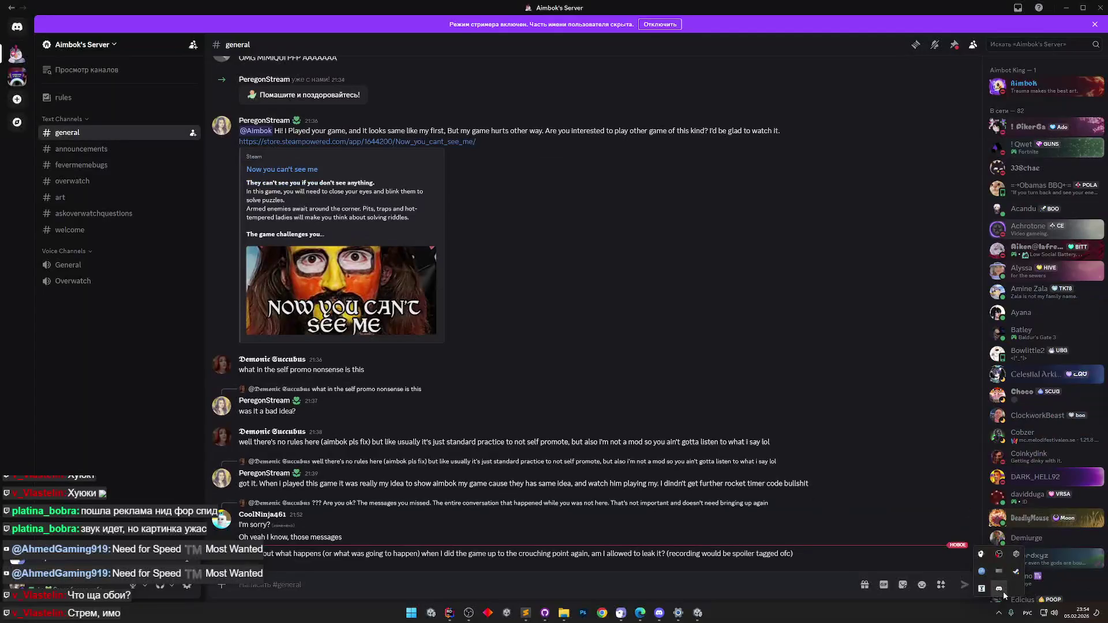
pyautogui.click(997, 617)
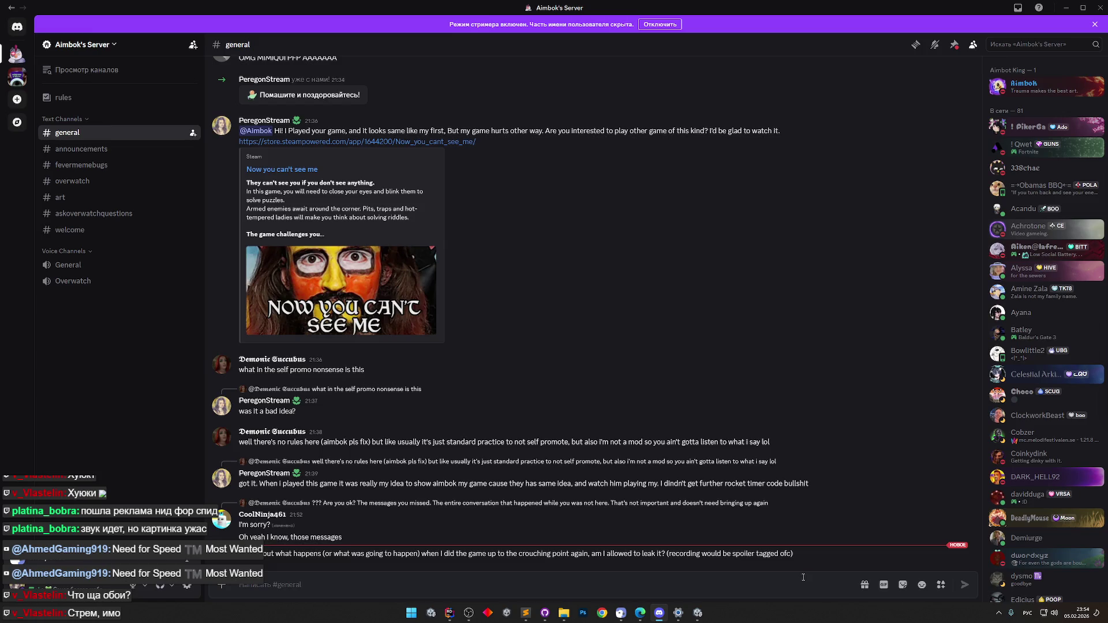
pyautogui.click(1099, 5)
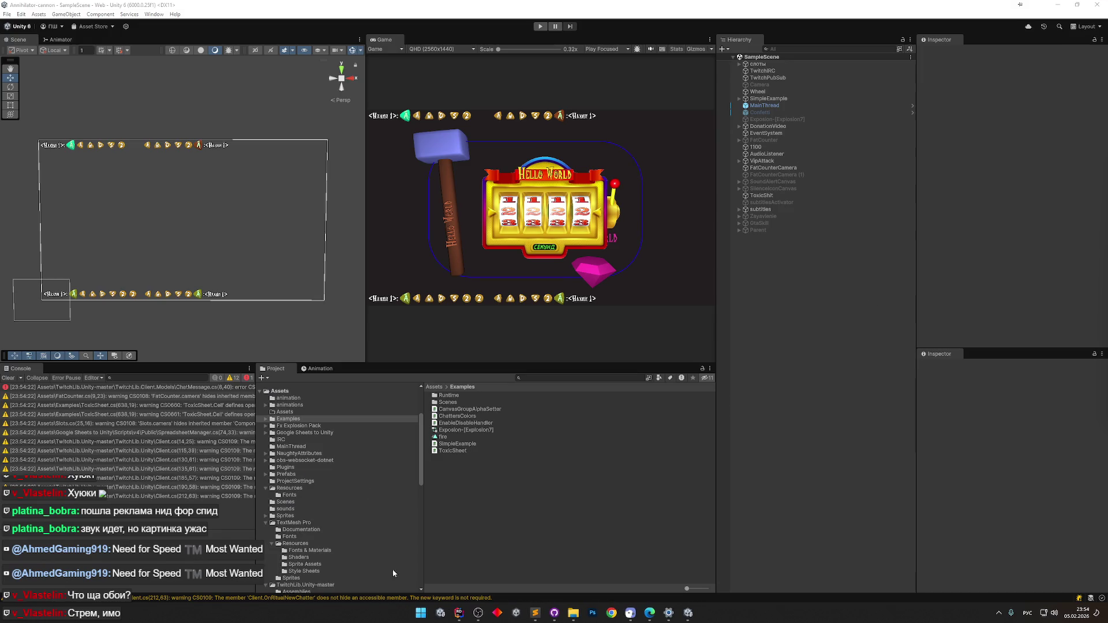
pyautogui.click(459, 613)
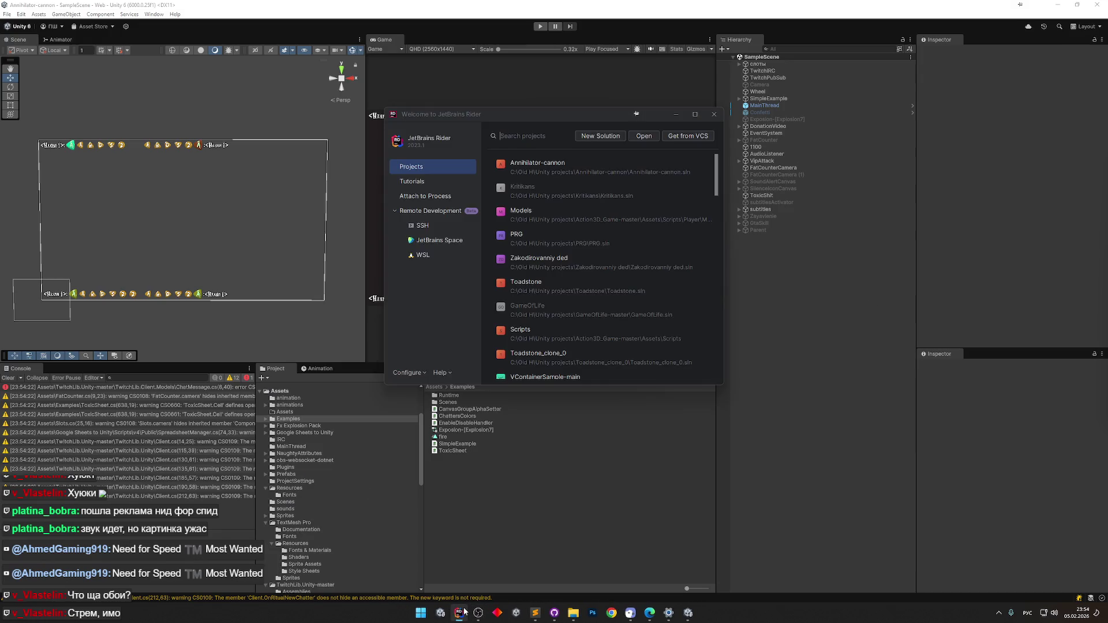
# Open the Annihilator-cannon solution in Rider, then switch back to the Unity editor.
pyautogui.click(562, 183)
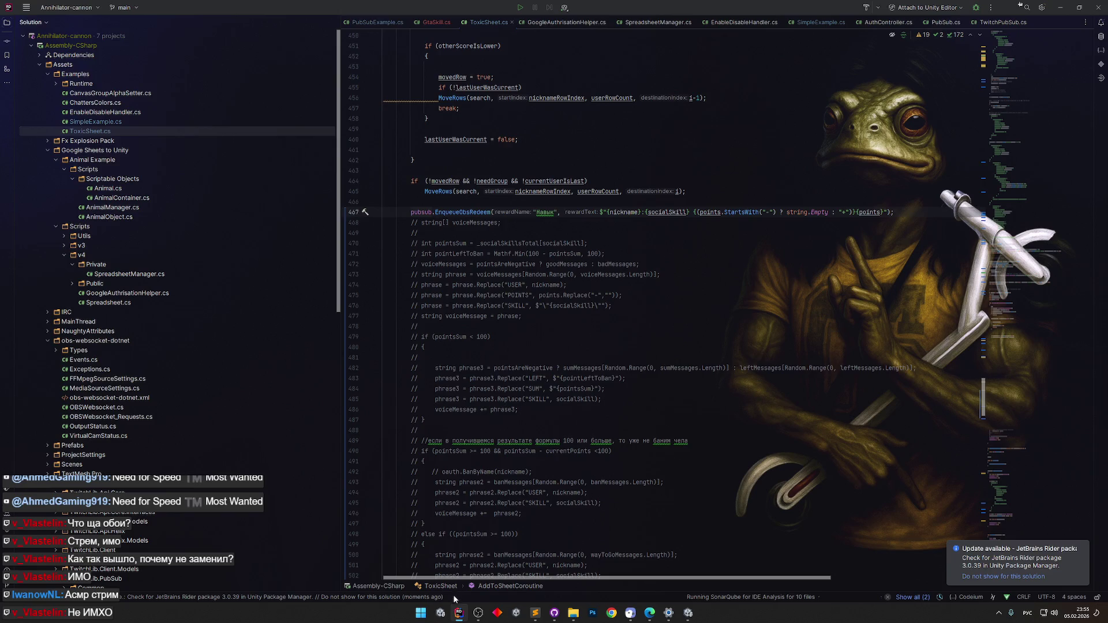
pyautogui.click(690, 614)
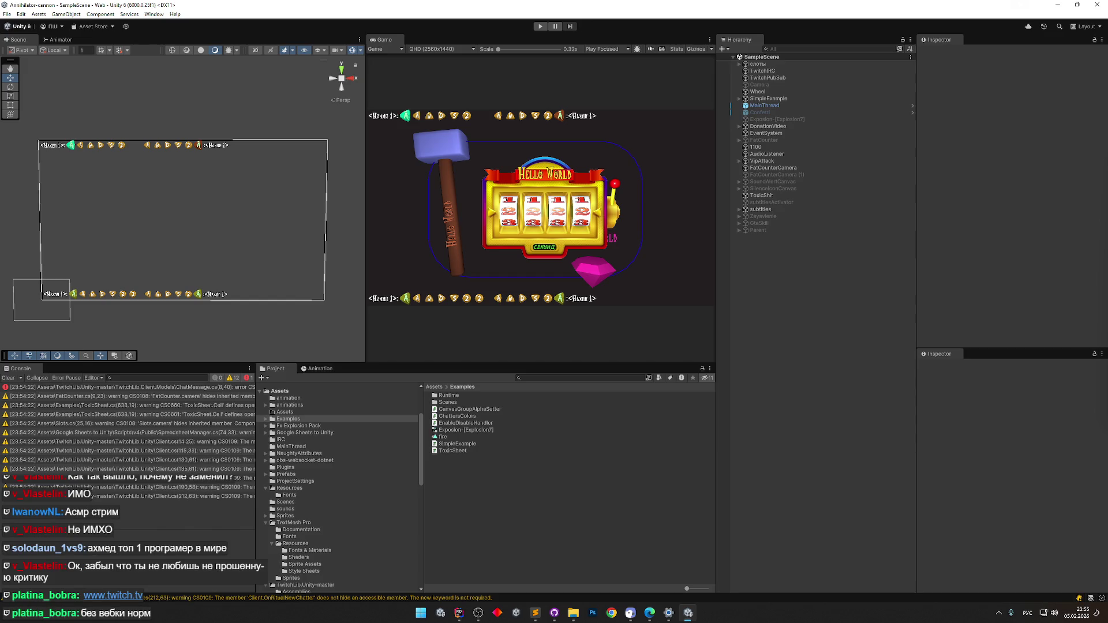
# Open the Windows Start menu over the Unity editor.
pyautogui.click(421, 613)
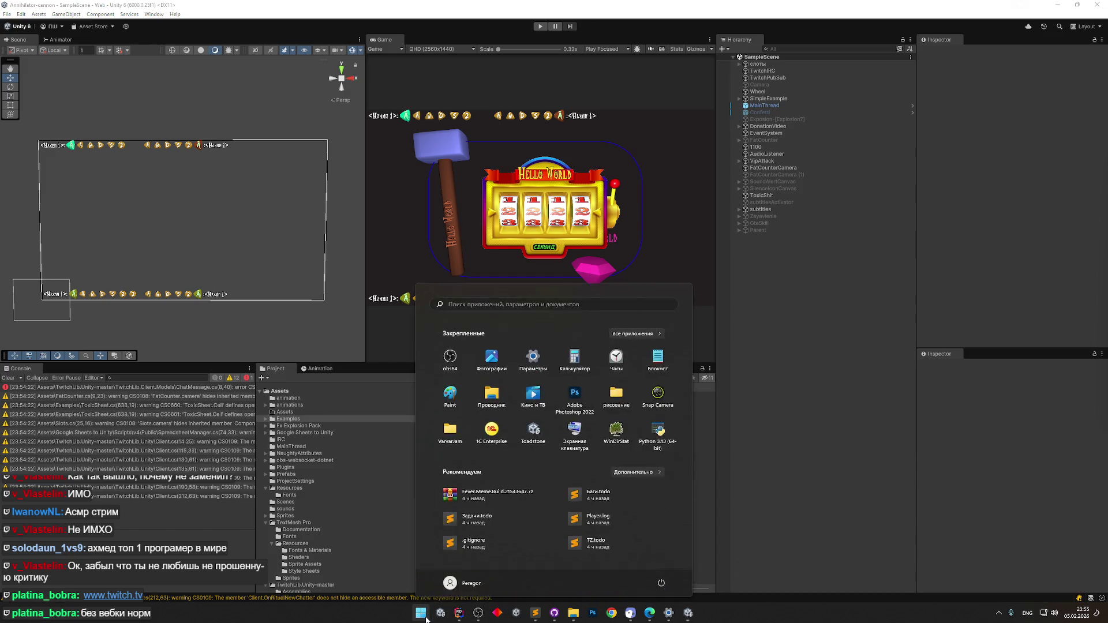
# Start Snap Camera via an 'sn' Start search, close it, then jump to the ChatMessage.cs error.
pyautogui.write('sn')
pyautogui.click(462, 376)
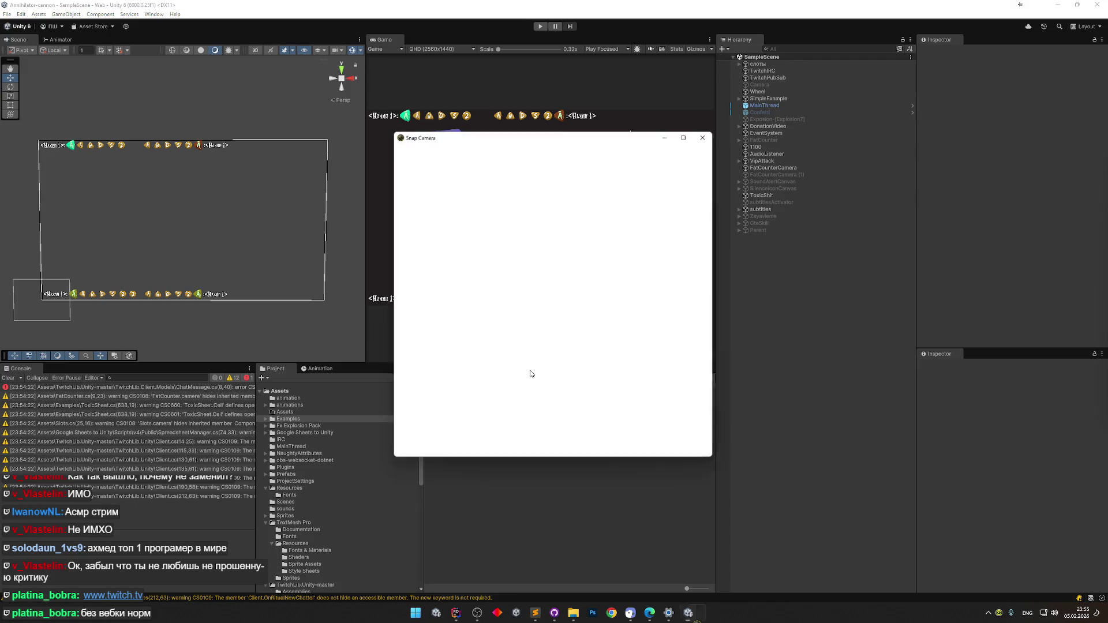
pyautogui.click(709, 133)
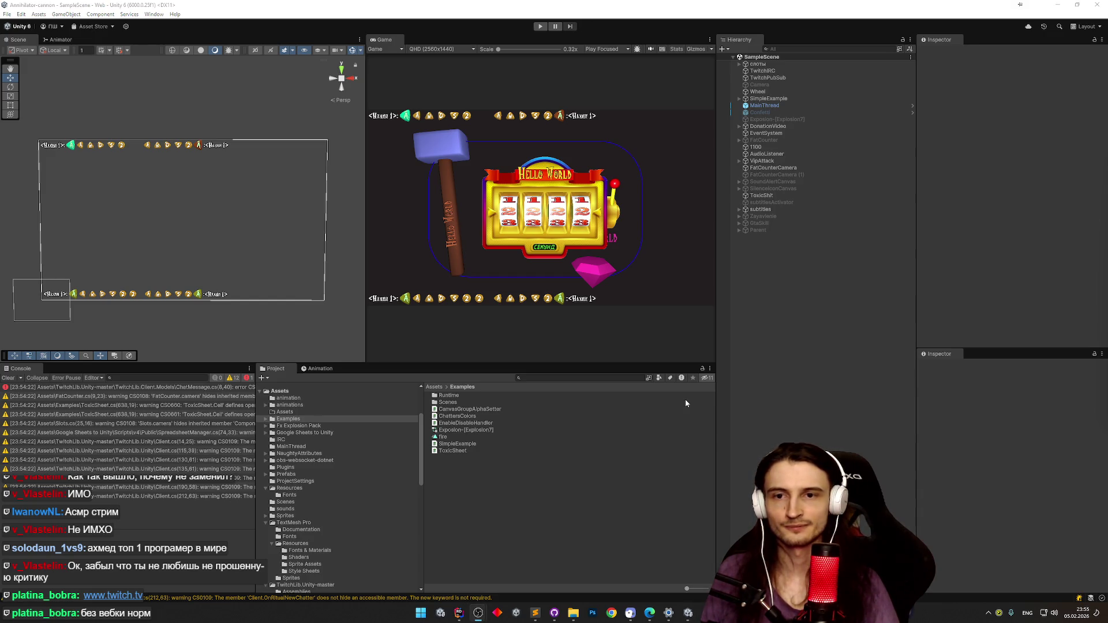
pyautogui.doubleClick(67, 388)
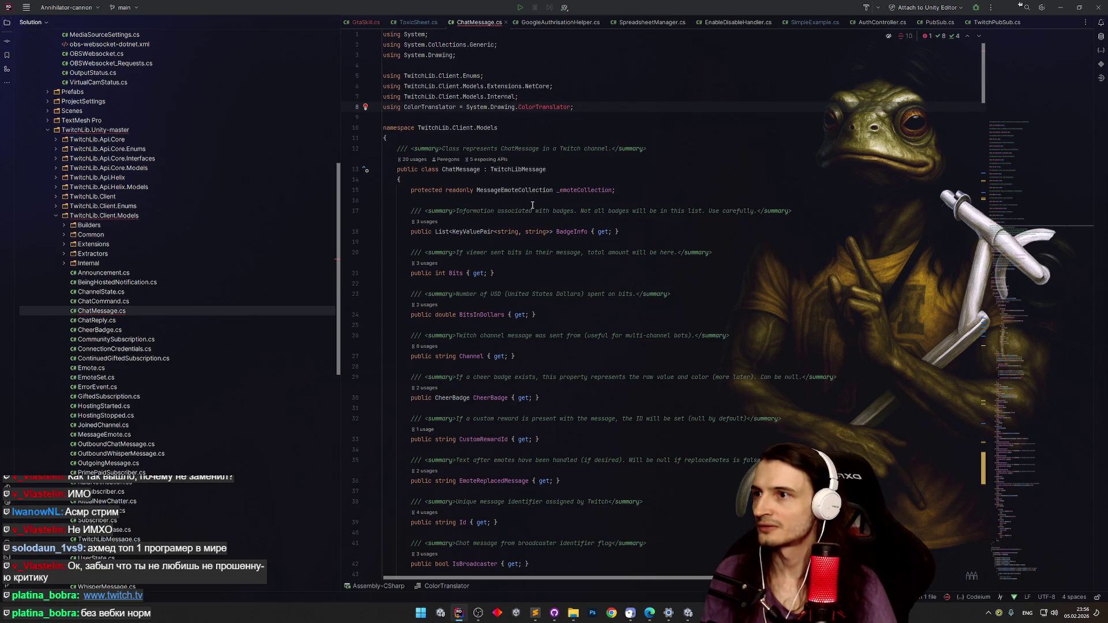
# Delete the ColorTranslator using line from ChatMessage.cs and minimise Rider so Unity recompiles.
pyautogui.hotkey('ctrl', 'Delete')
pyautogui.hotkey('shift', 'Home')
pyautogui.press('BackSpace')
pyautogui.press('BackSpace')
pyautogui.click(544, 180)
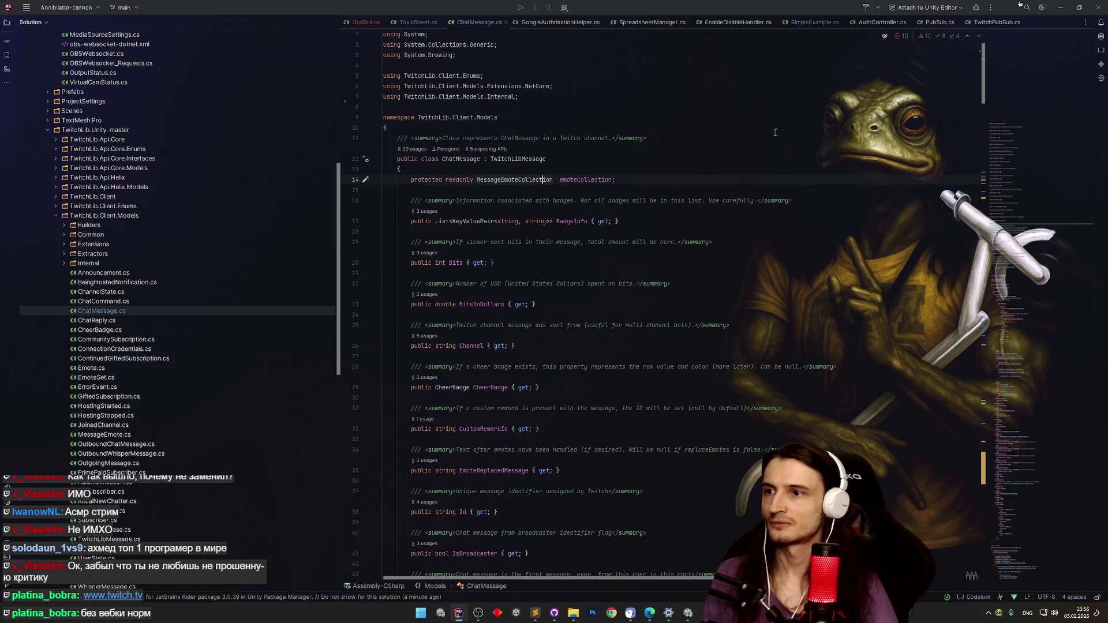
pyautogui.click(1061, 8)
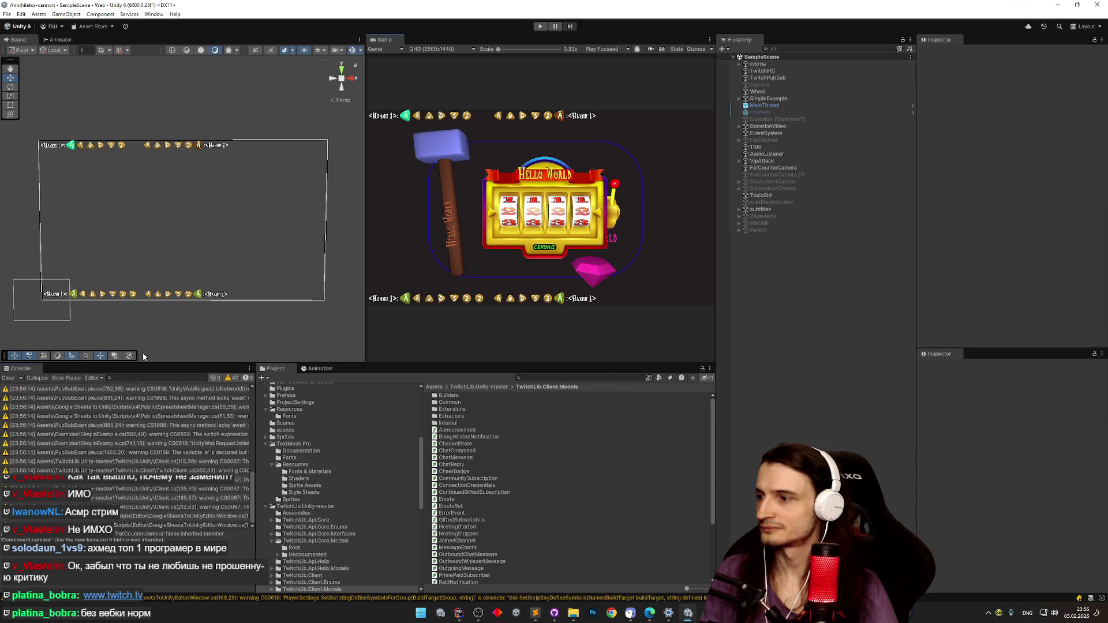
# Clear the console, run File > Build And Run, and inspect the managed code stripping error.
pyautogui.click(7, 378)
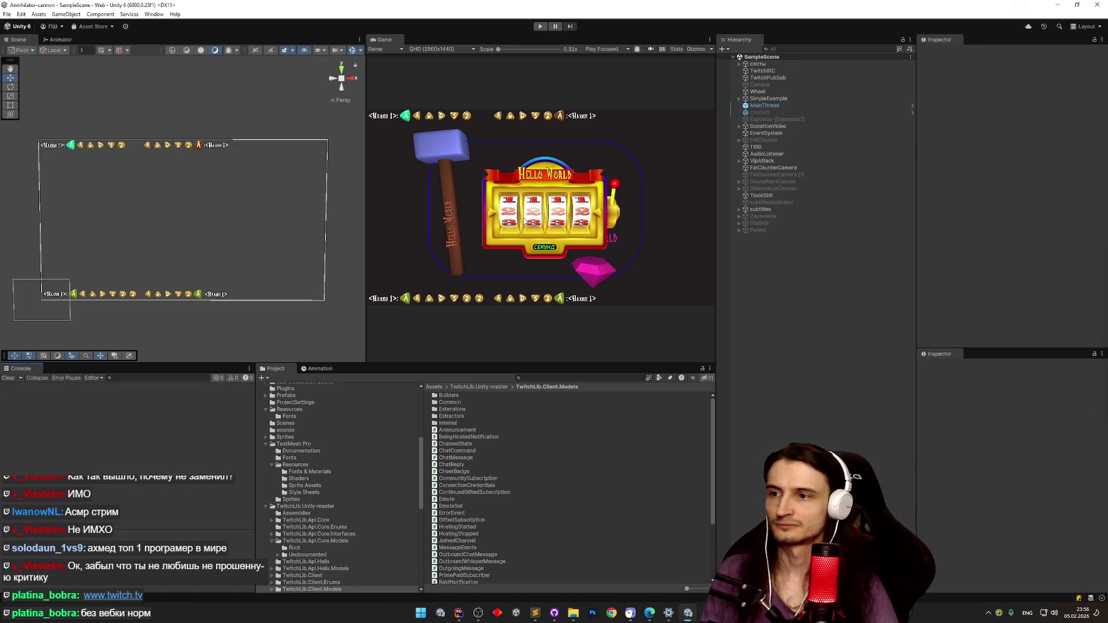
pyautogui.click(7, 14)
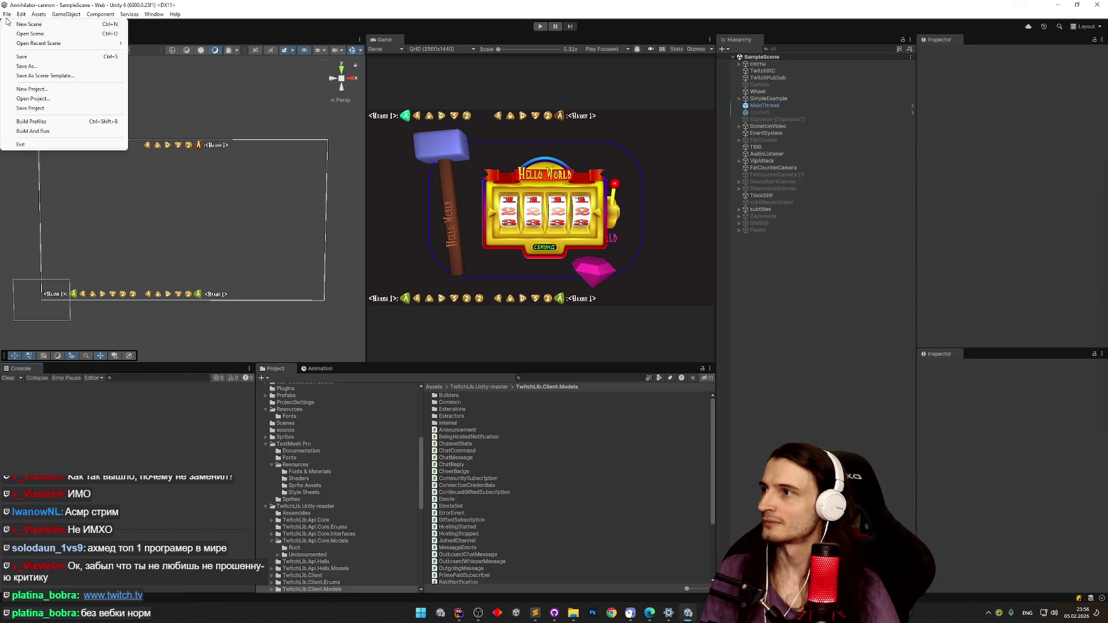
pyautogui.click(46, 131)
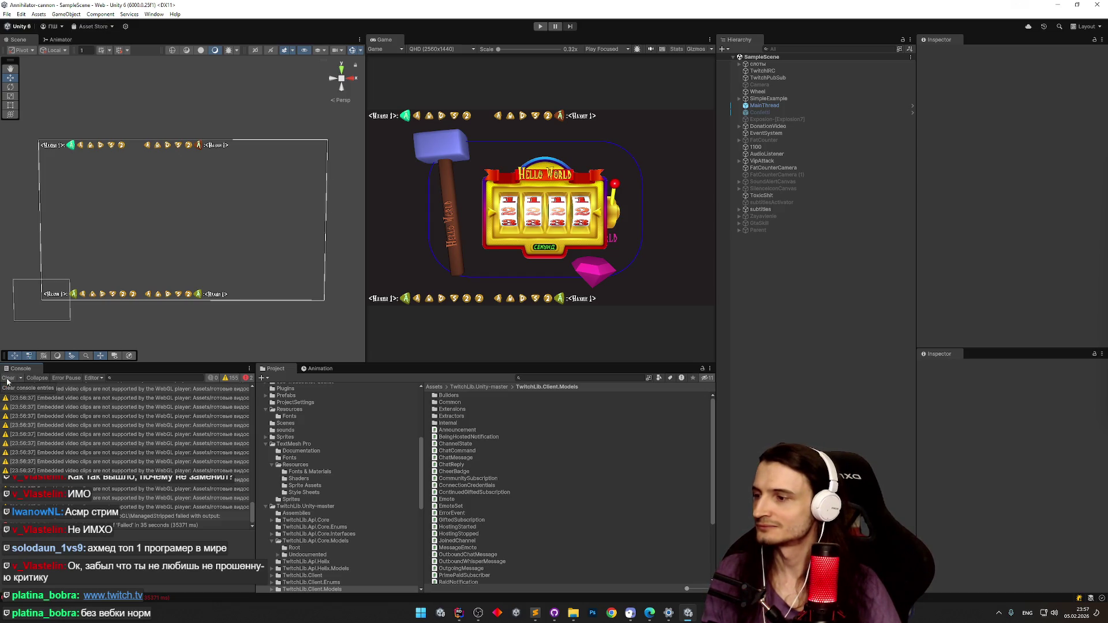
pyautogui.click(204, 523)
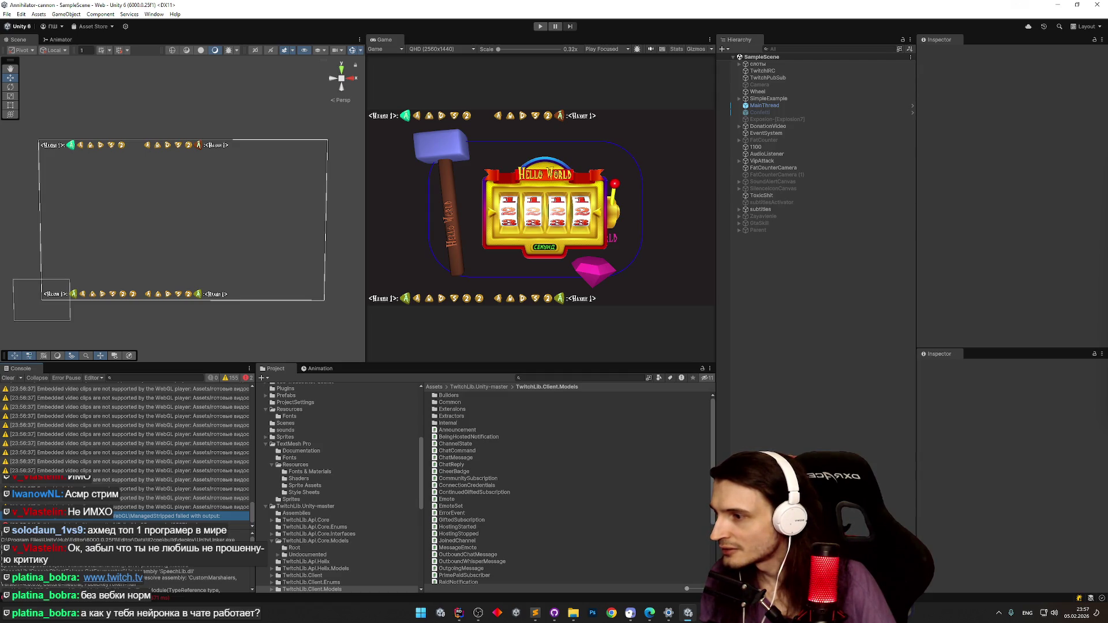
pyautogui.moveTo(254, 543); pyautogui.dragTo(284, 543)
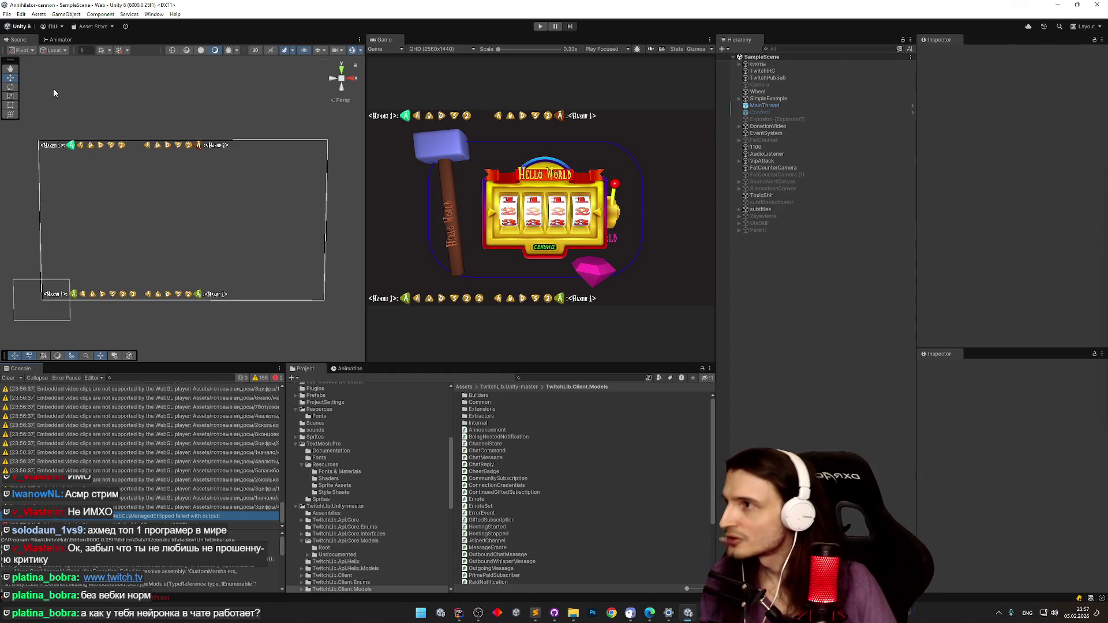
pyautogui.click(7, 13)
# In Build Profiles, clear the console warnings and switch the platform to Windows, Mac, Linux.
pyautogui.click(25, 122)
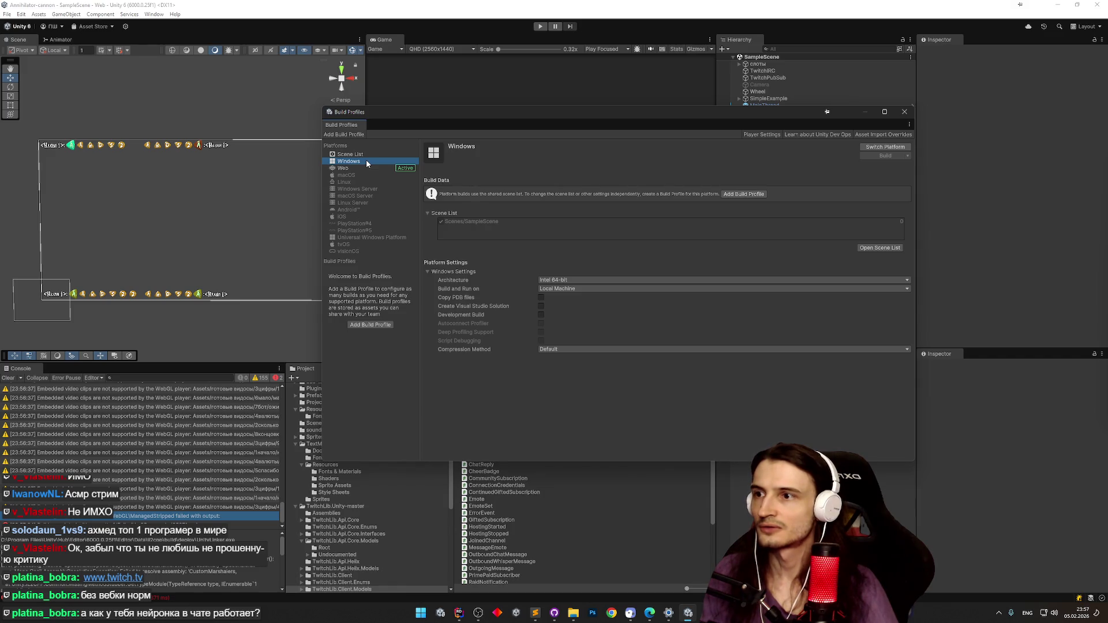
pyautogui.click(871, 159)
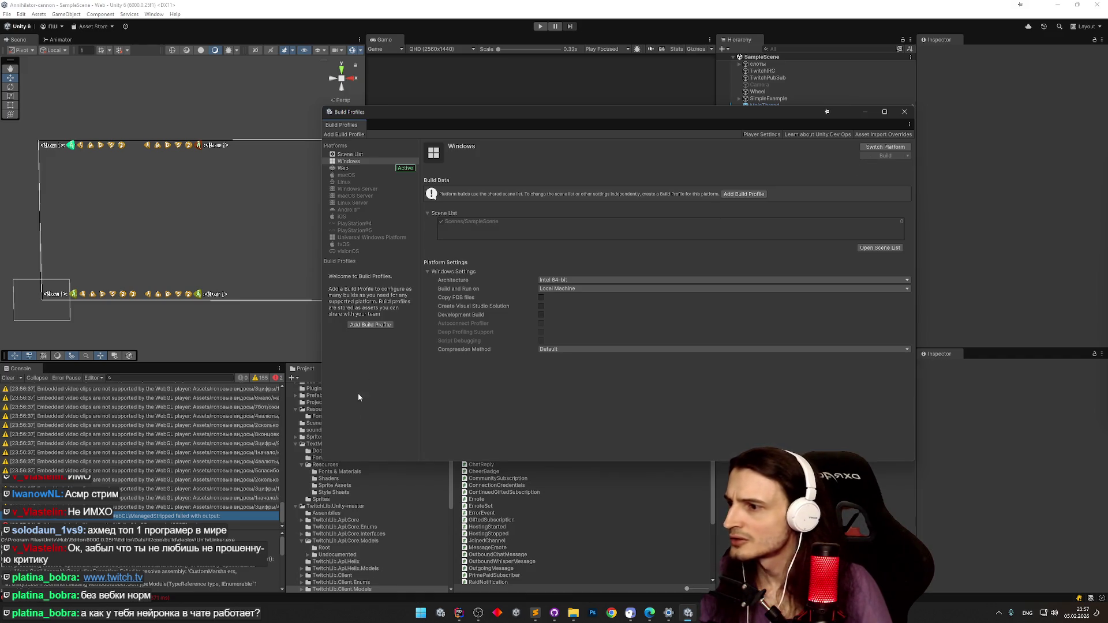
pyautogui.scroll(5, 283, 508)
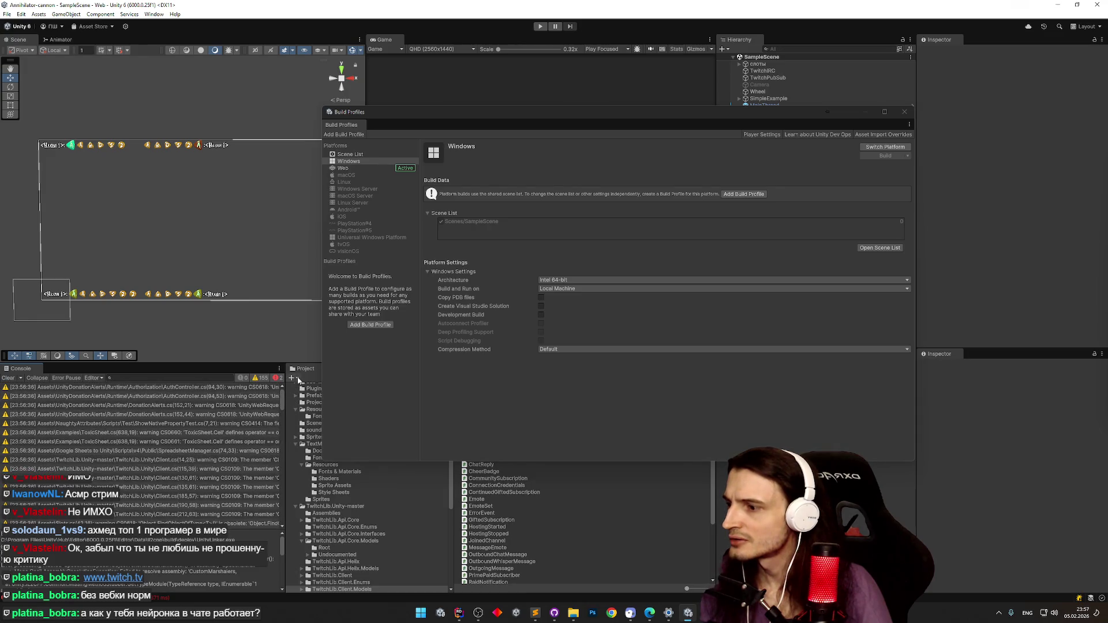
pyautogui.click(8, 378)
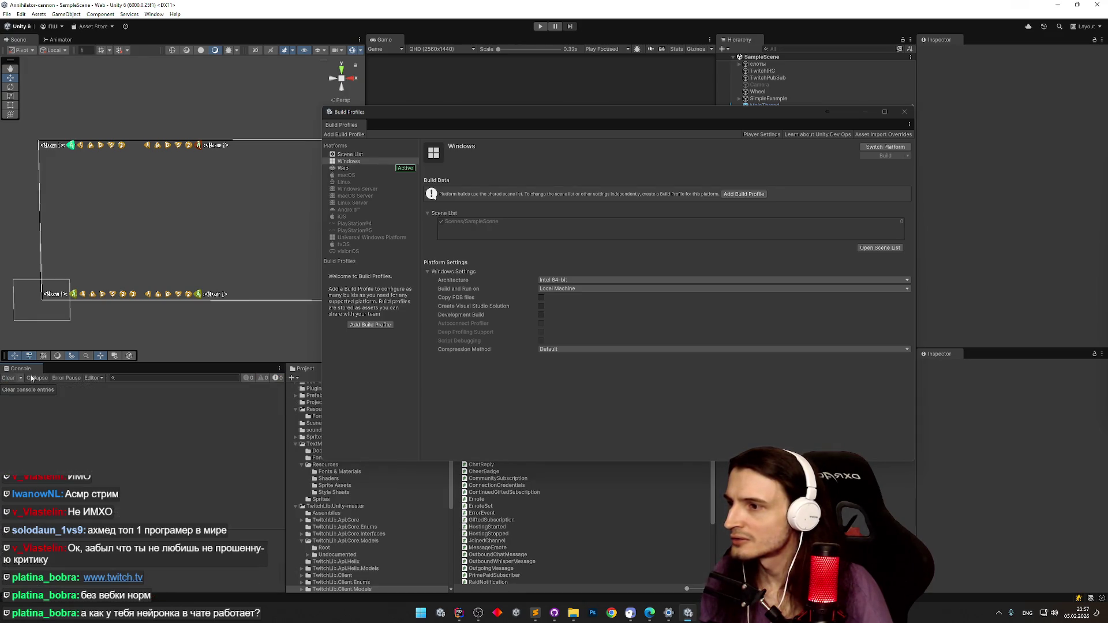
pyautogui.click(886, 148)
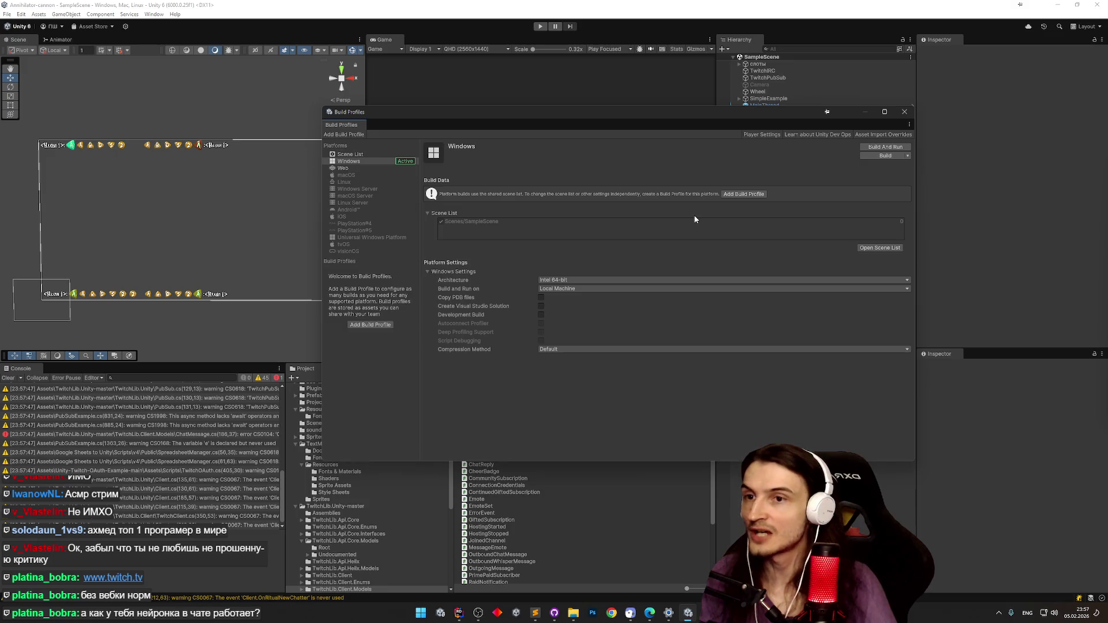
pyautogui.click(118, 435)
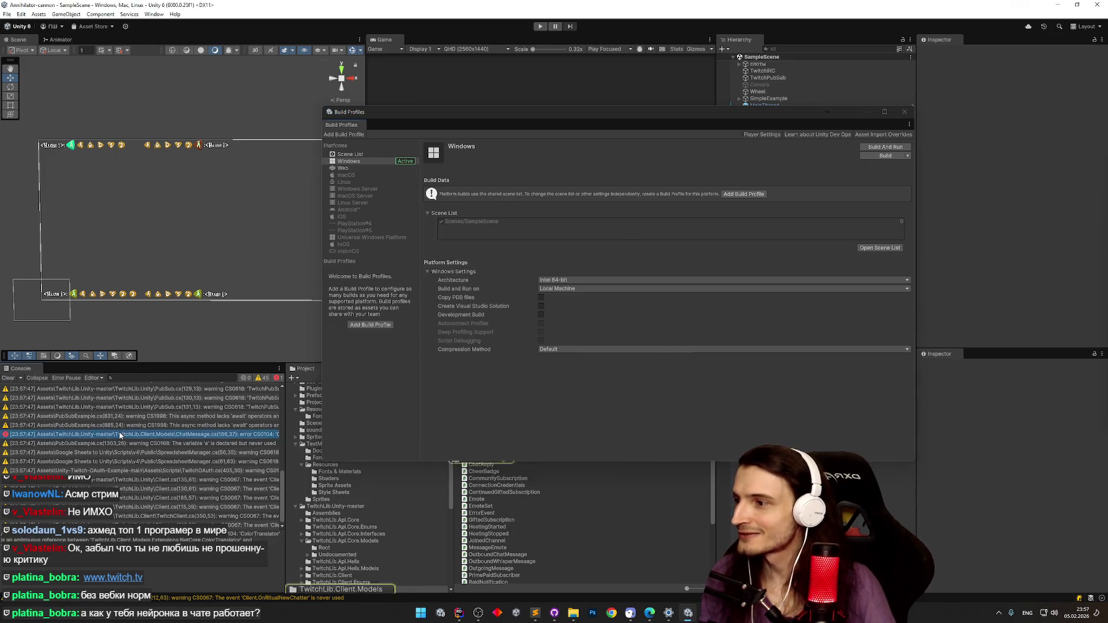
# Alias ColorTranslator to System.Drawing.ColorTranslator on line 8 of ChatMessage.cs, then return to Unity.
pyautogui.doubleClick(119, 434)
pyautogui.write('using ColorTranslator = System.Drawing.ColorTranslator;')
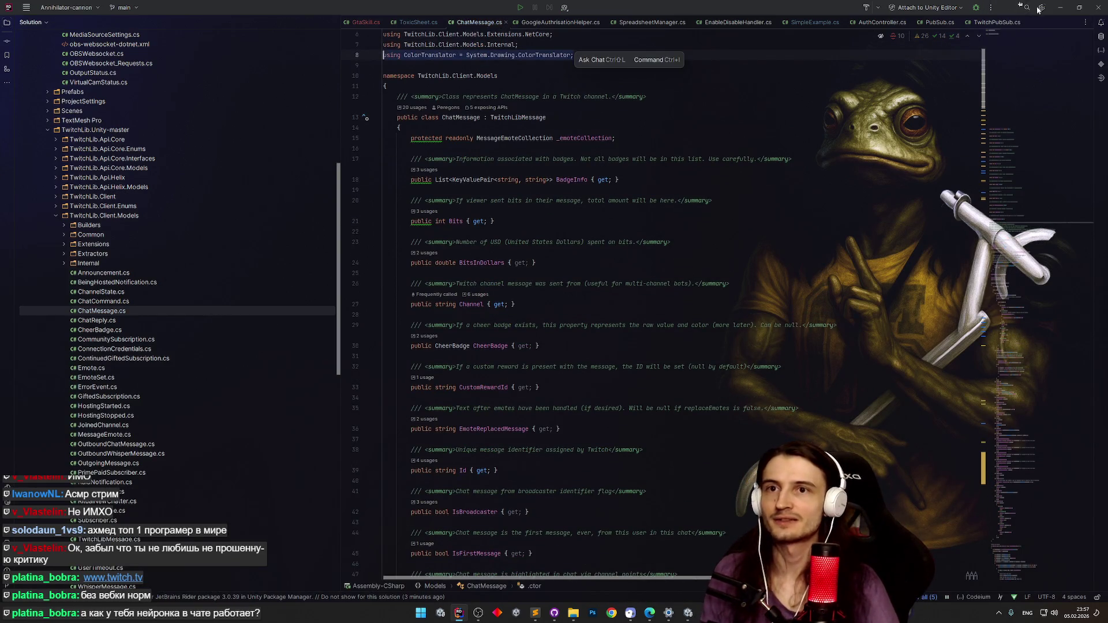
pyautogui.hotkey('alt', 'Tab')
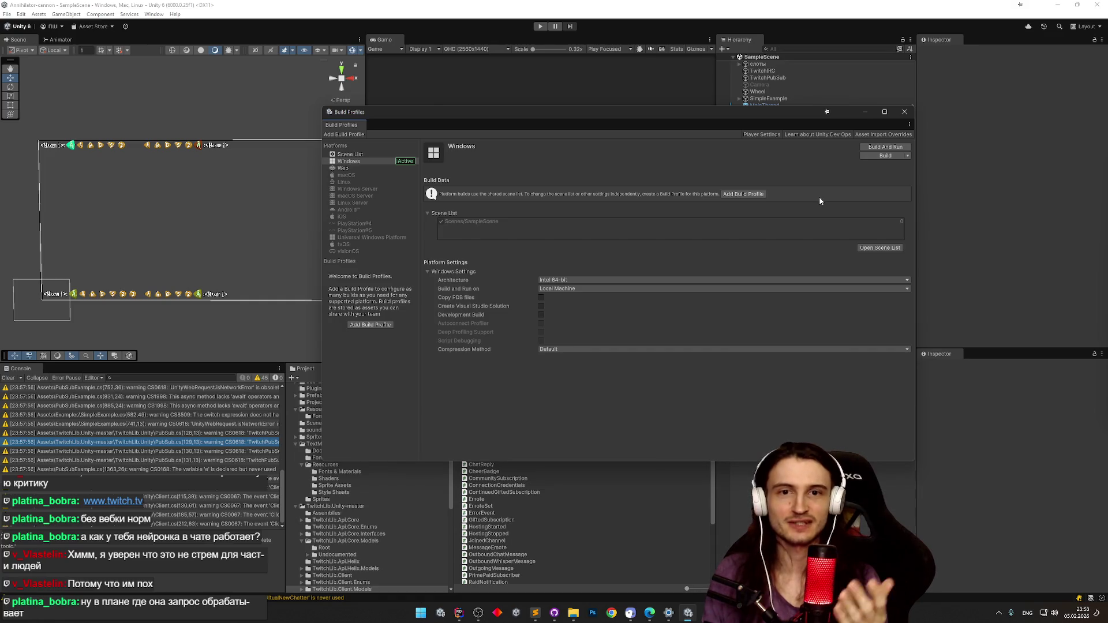
# Build and run the Windows project into the builds/Annihilator cannon folder.
pyautogui.click(879, 151)
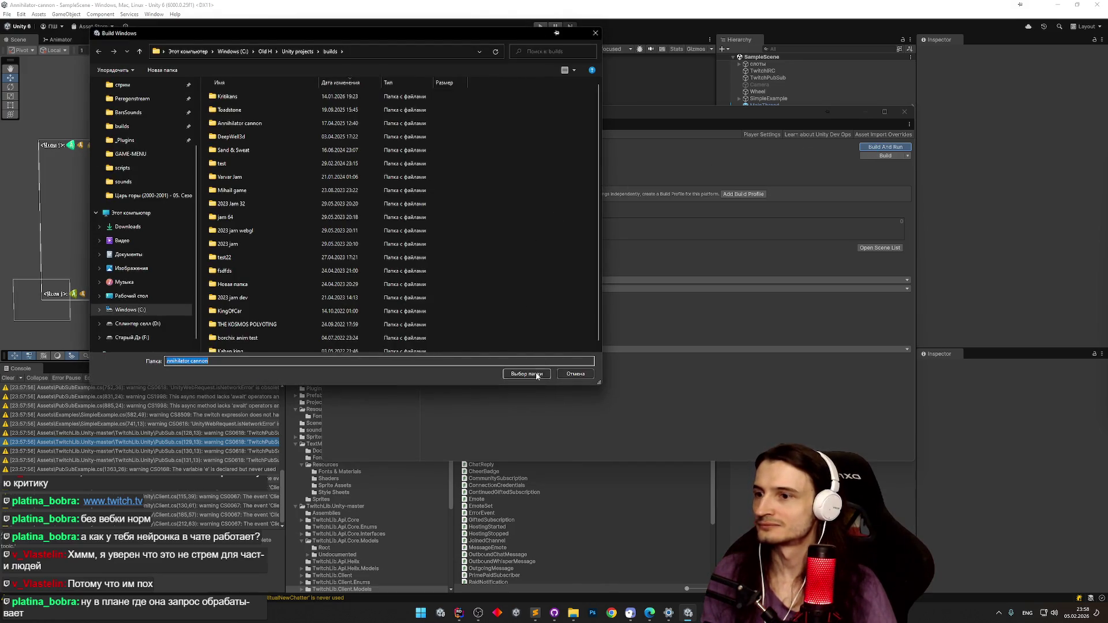
pyautogui.click(537, 374)
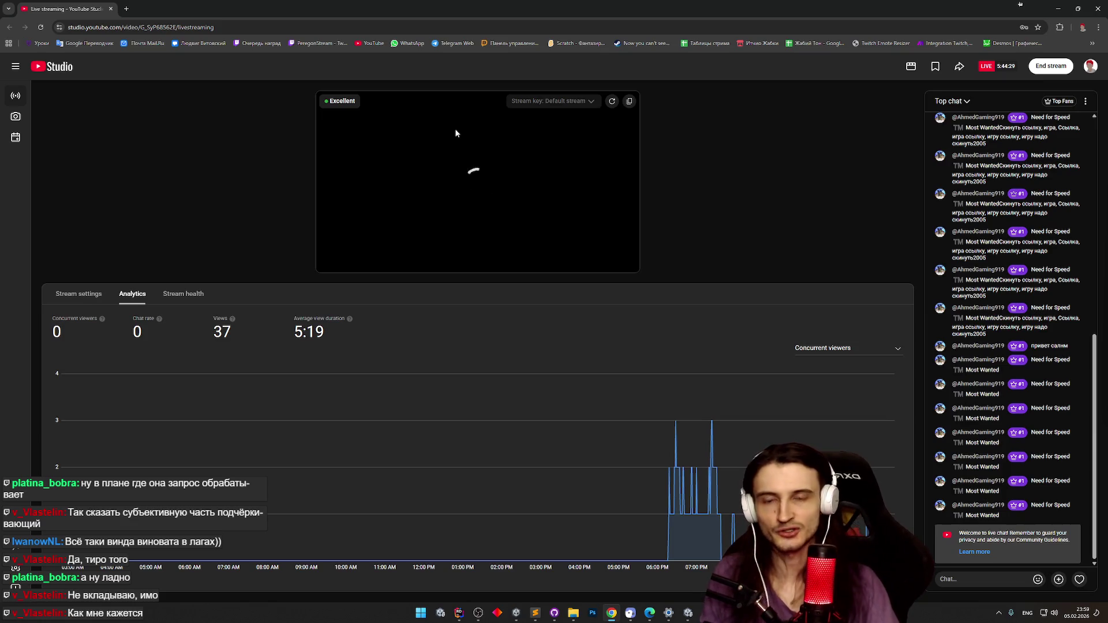
# Switch from YouTube Studio back to the Unity editor's Build Profiles window.
pyautogui.hotkey('alt', 'Tab')
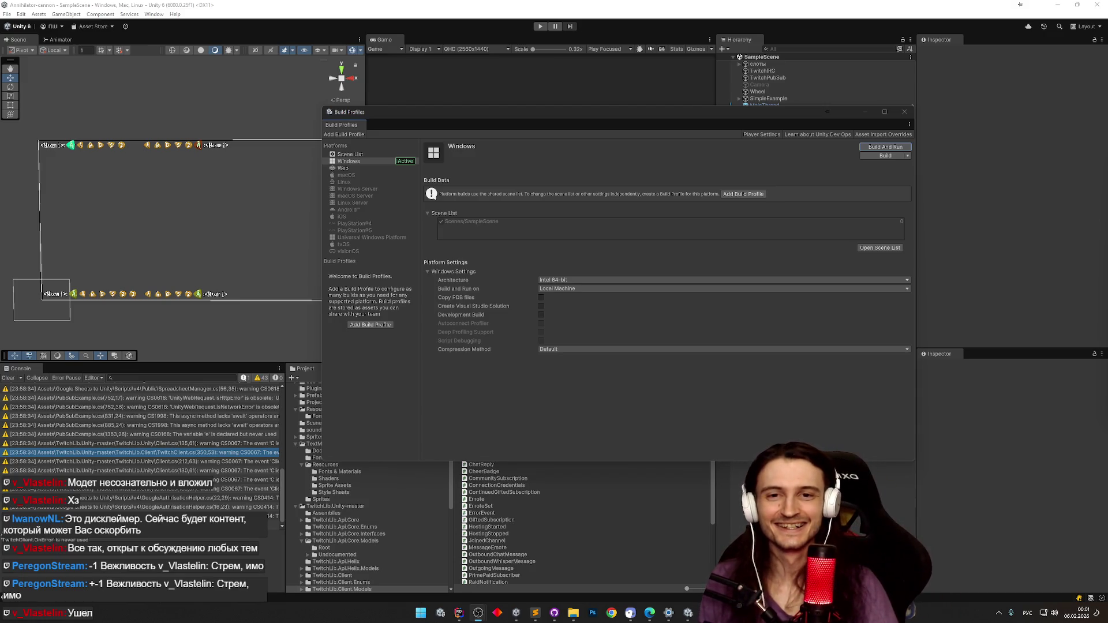
# Close the Build Profiles window and bring Rider with ChatMessage.cs to the front.
pyautogui.click(904, 112)
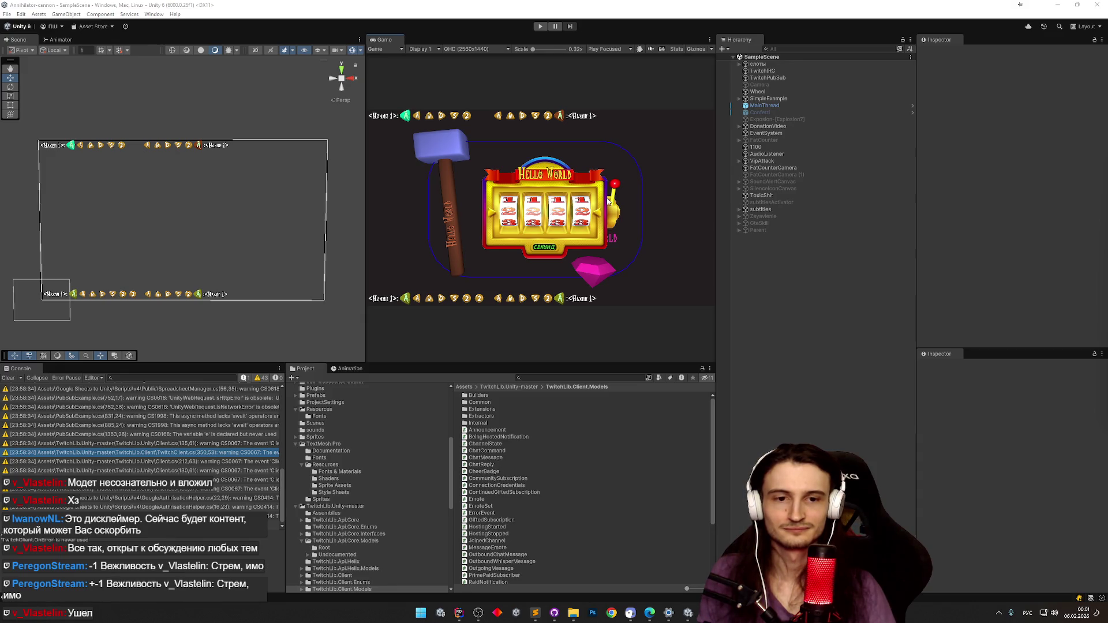
pyautogui.click(459, 613)
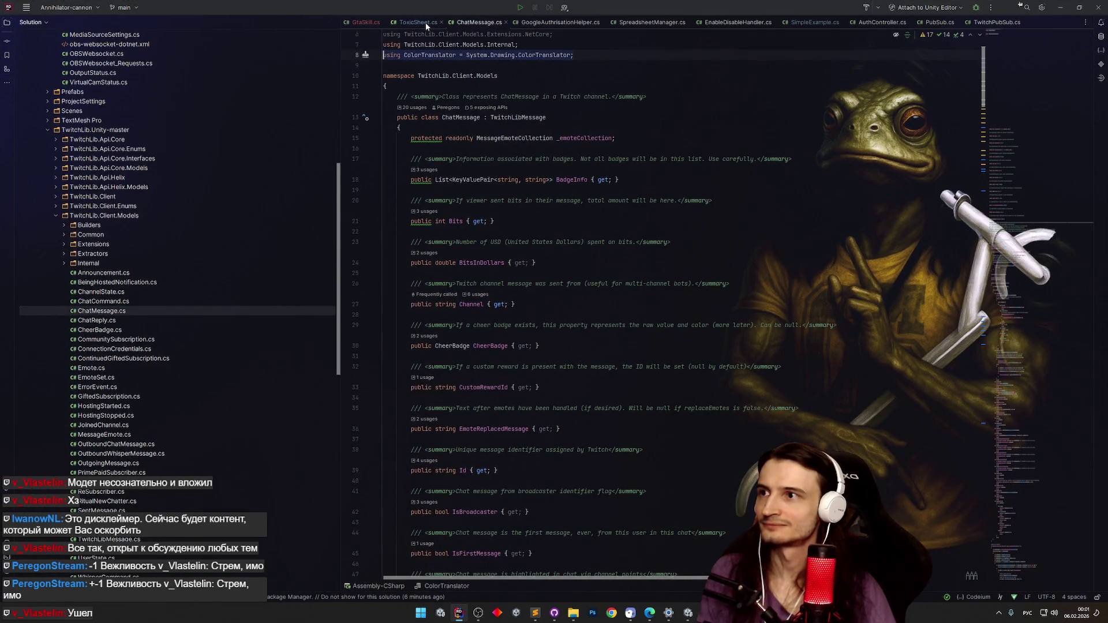
# Set a breakpoint on GtaSkill.cs line 13, attach the debugger to the Unity Editor, and minimize Rider.
pyautogui.click(375, 22)
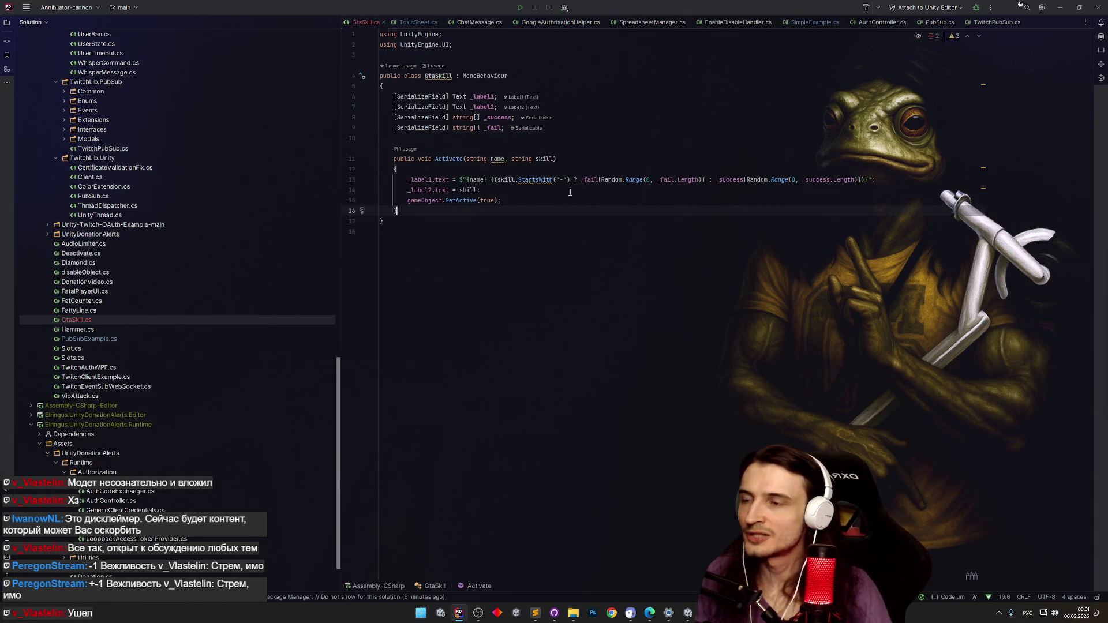
pyautogui.click(352, 180)
pyautogui.click(975, 10)
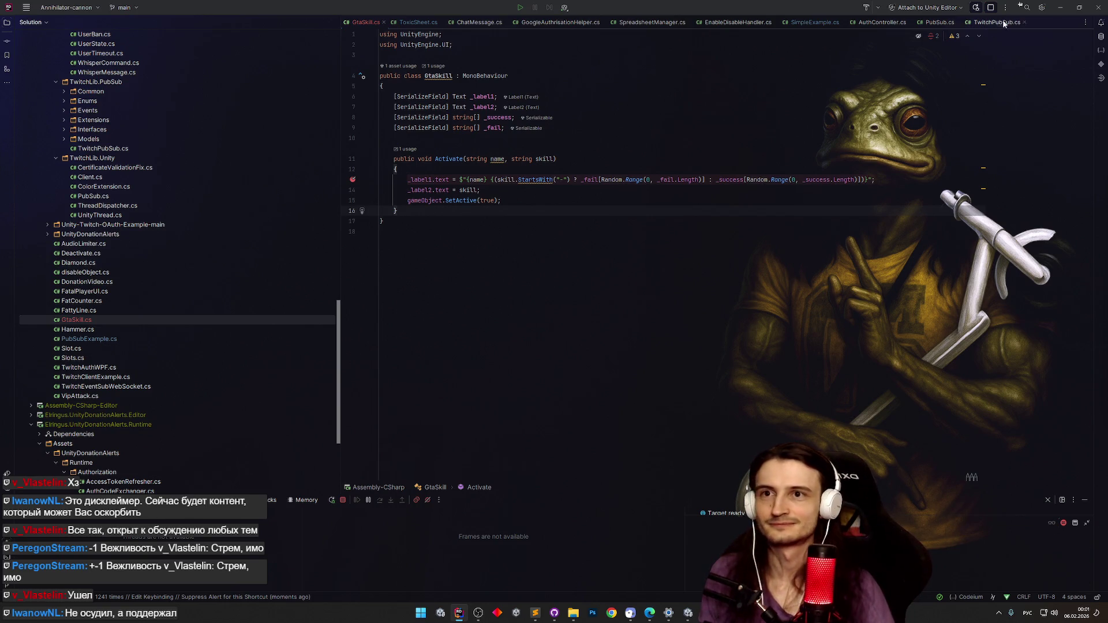
pyautogui.click(1060, 7)
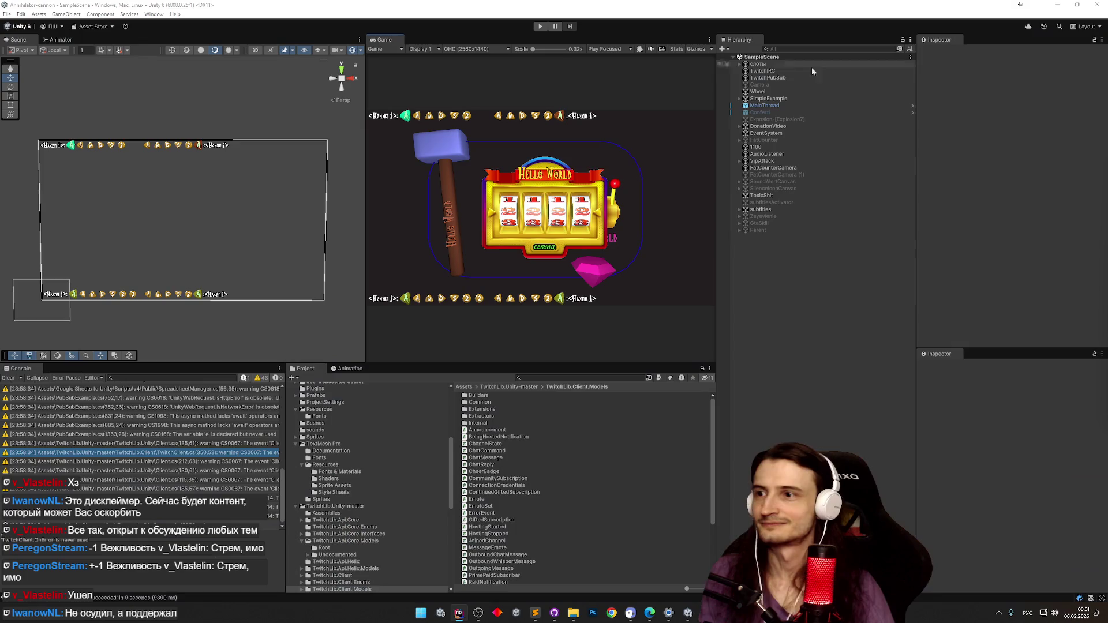
# Enter play mode and switch to Rider once the GtaSkill.Activate breakpoint hits.
pyautogui.click(541, 26)
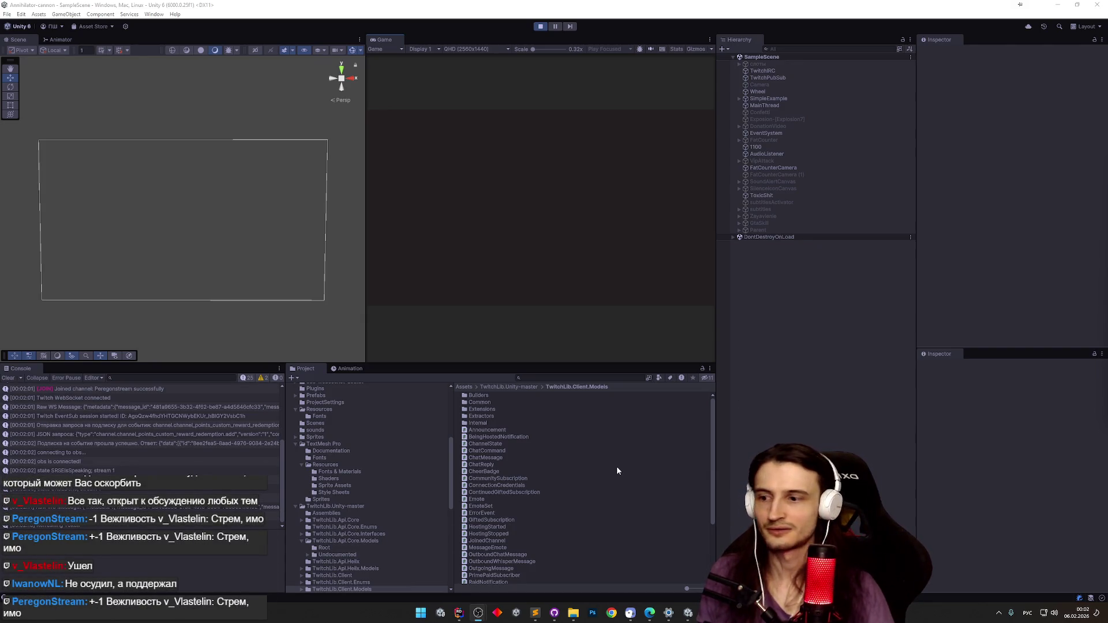
pyautogui.click(464, 614)
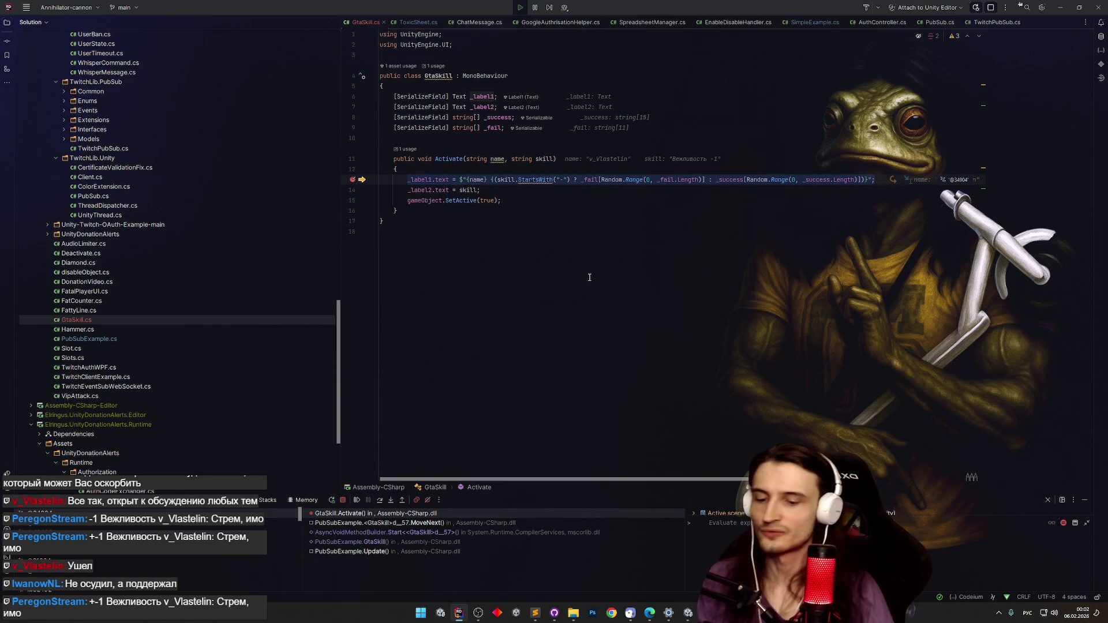
# Inspect the paused GtaSkill.Activate values, placing the caret at the end of line 15.
pyautogui.click(536, 202)
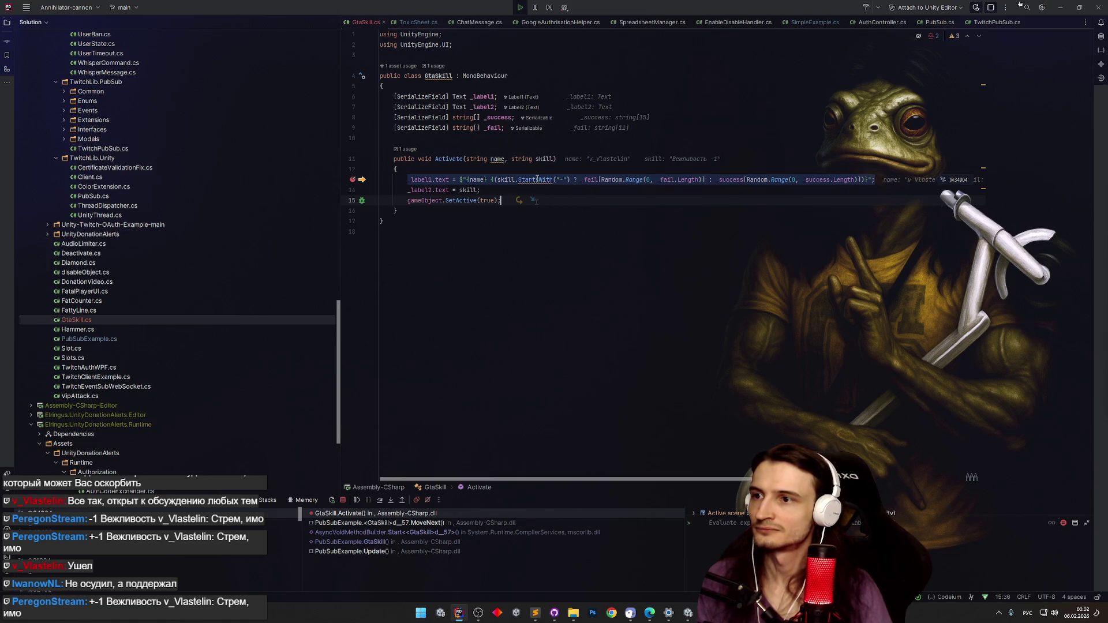
pyautogui.moveTo(508, 181)
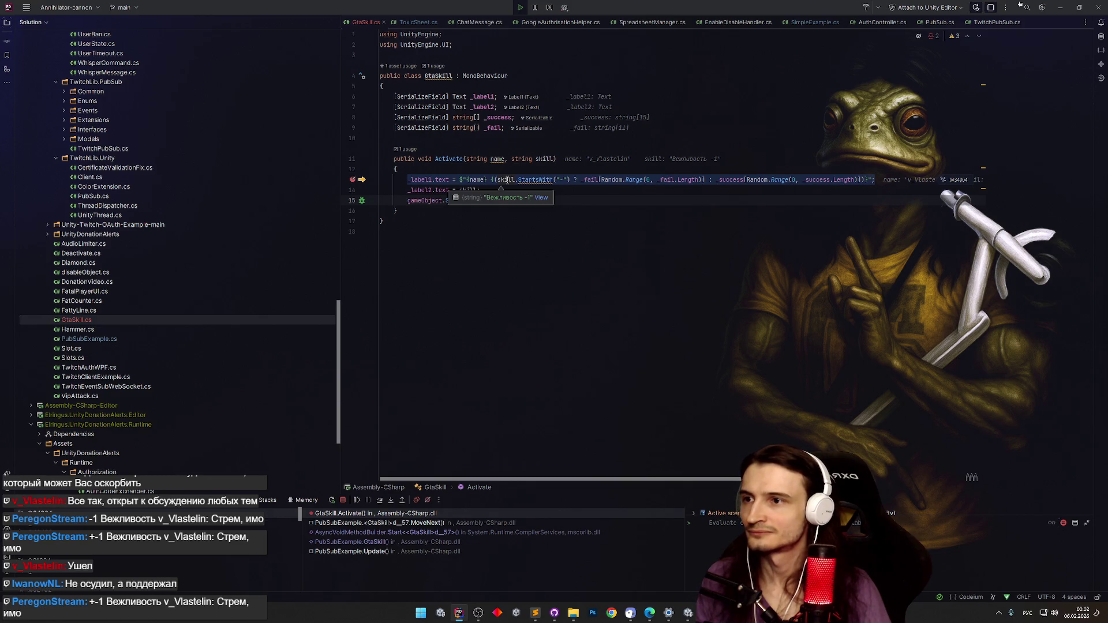
pyautogui.click(975, 7)
# Remove the line 13 breakpoint, replace StartsWith with Contains, and minimize Rider.
pyautogui.doubleClick(539, 179)
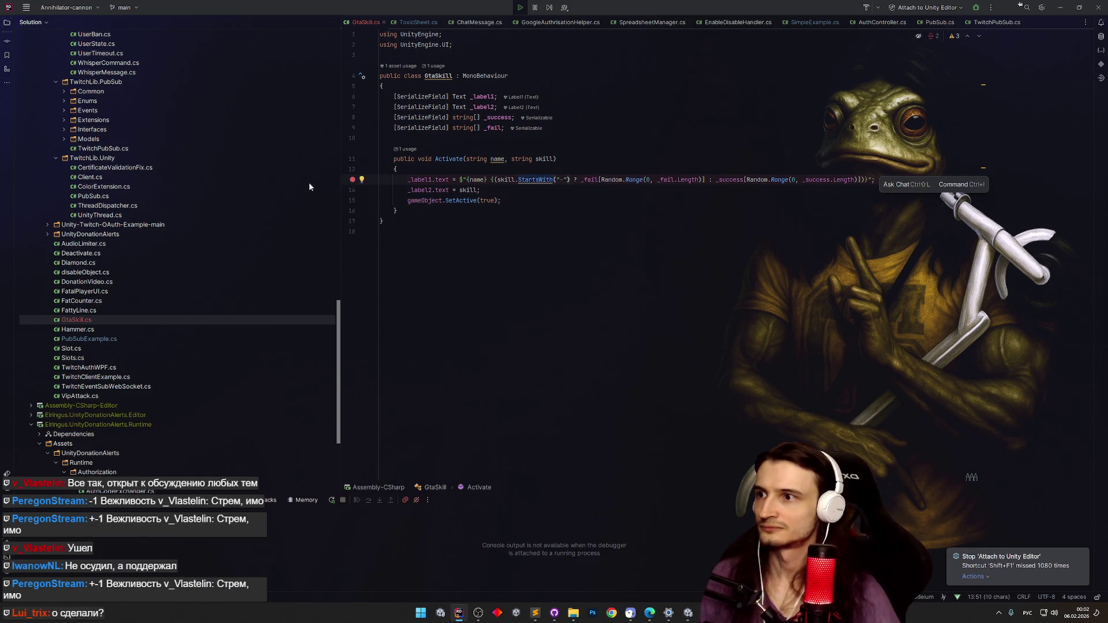
pyautogui.click(353, 179)
pyautogui.doubleClick(535, 179)
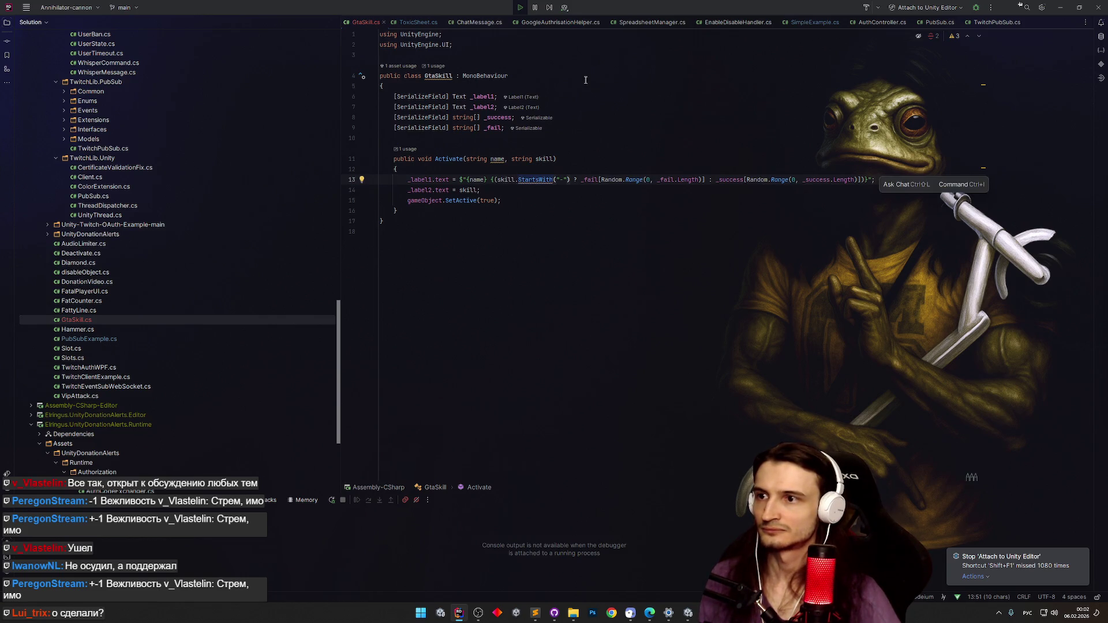
pyautogui.write('Сщтефшты')
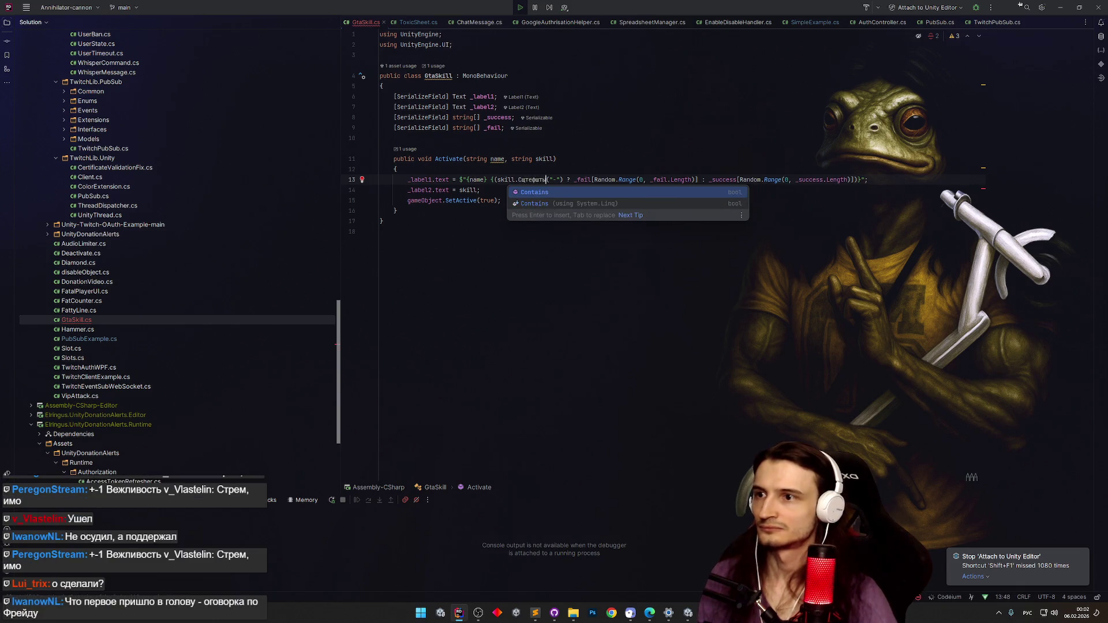
pyautogui.press('Return')
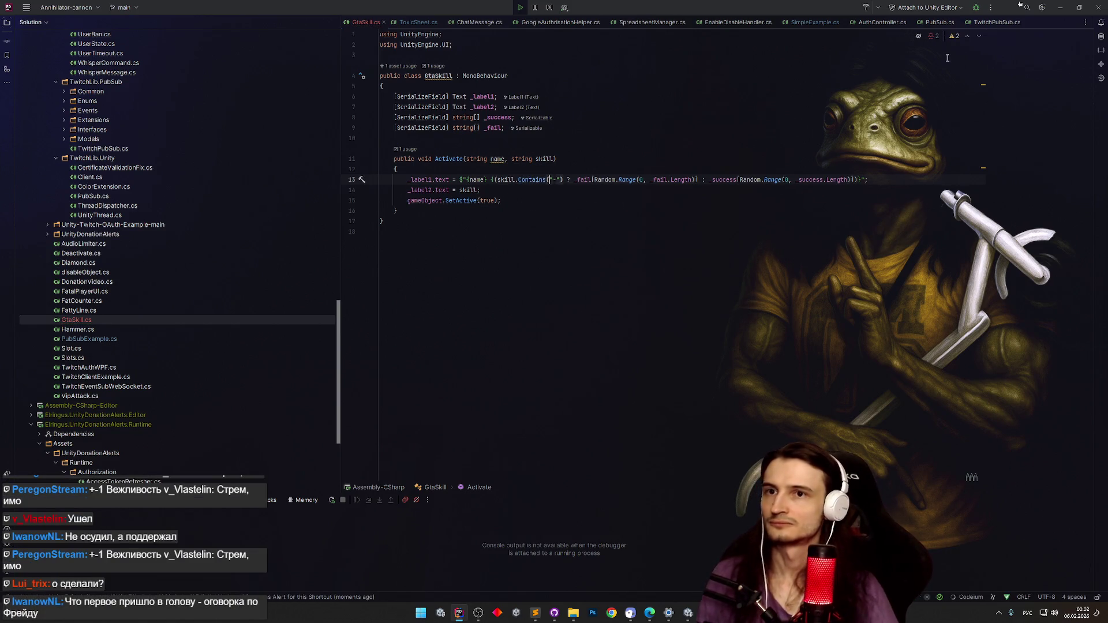
pyautogui.click(1061, 8)
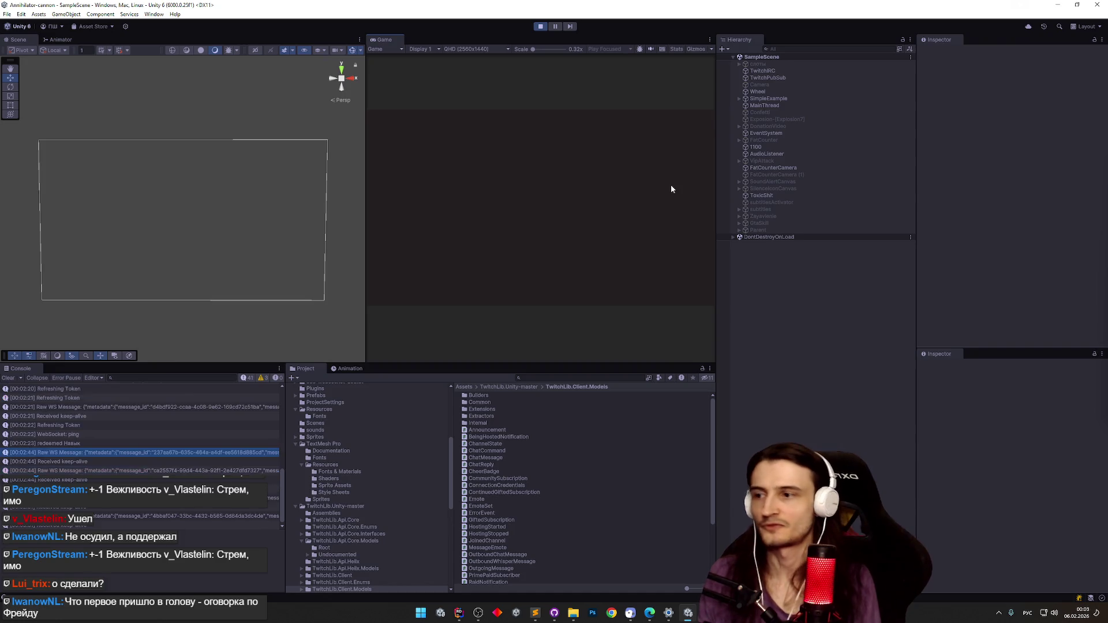
# Exit play mode and let Unity recompile the updated GtaSkill.cs script.
pyautogui.hotkey('ctrl', 'p')
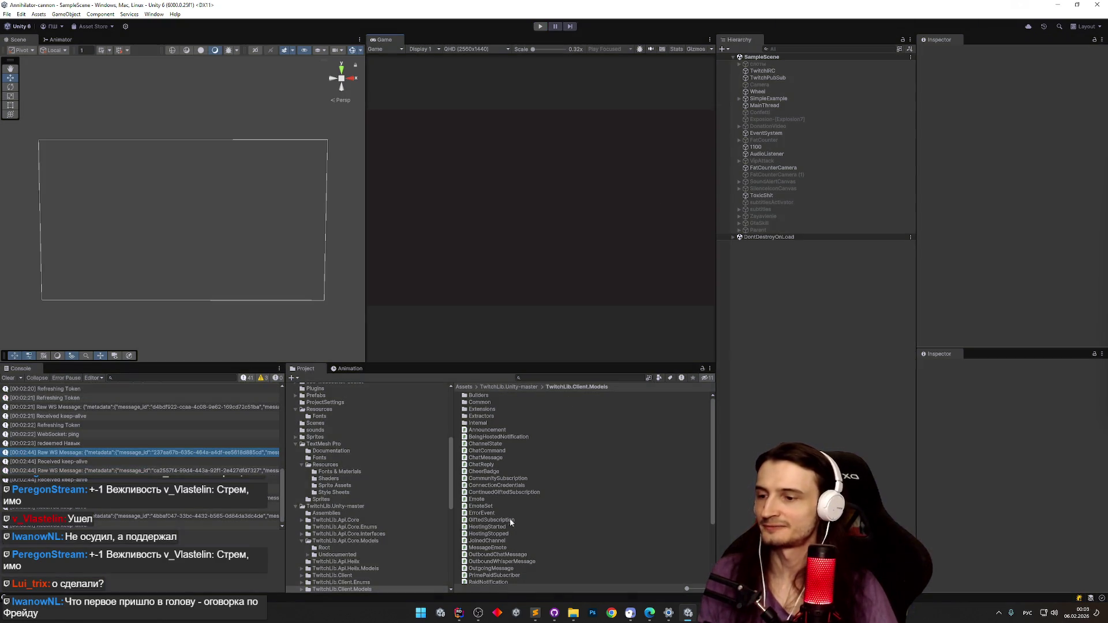
pyautogui.click(460, 609)
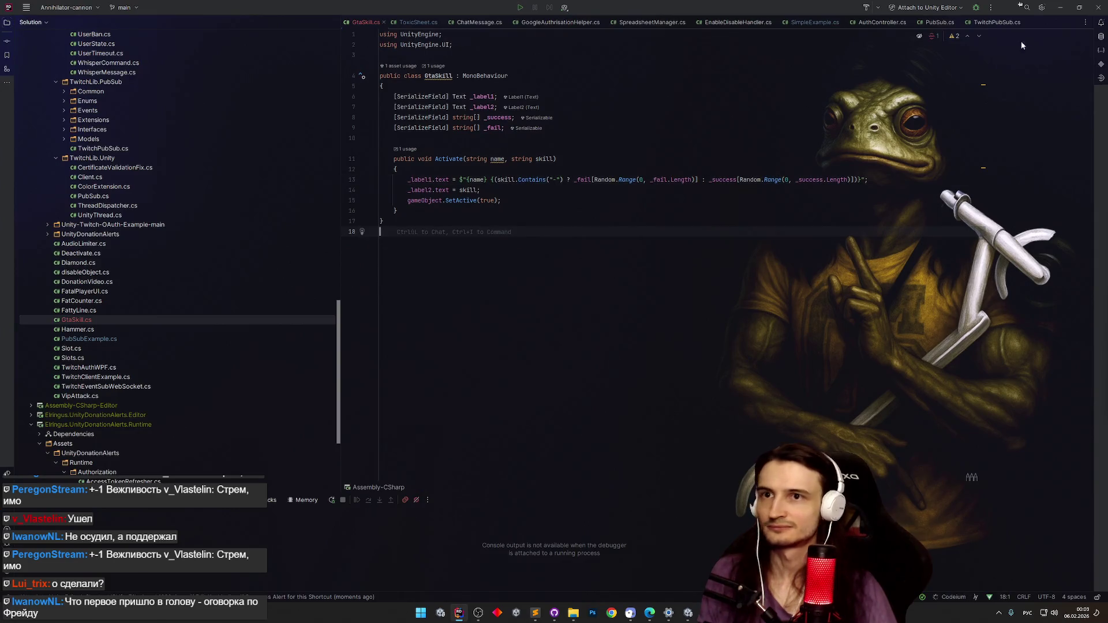
pyautogui.click(1059, 8)
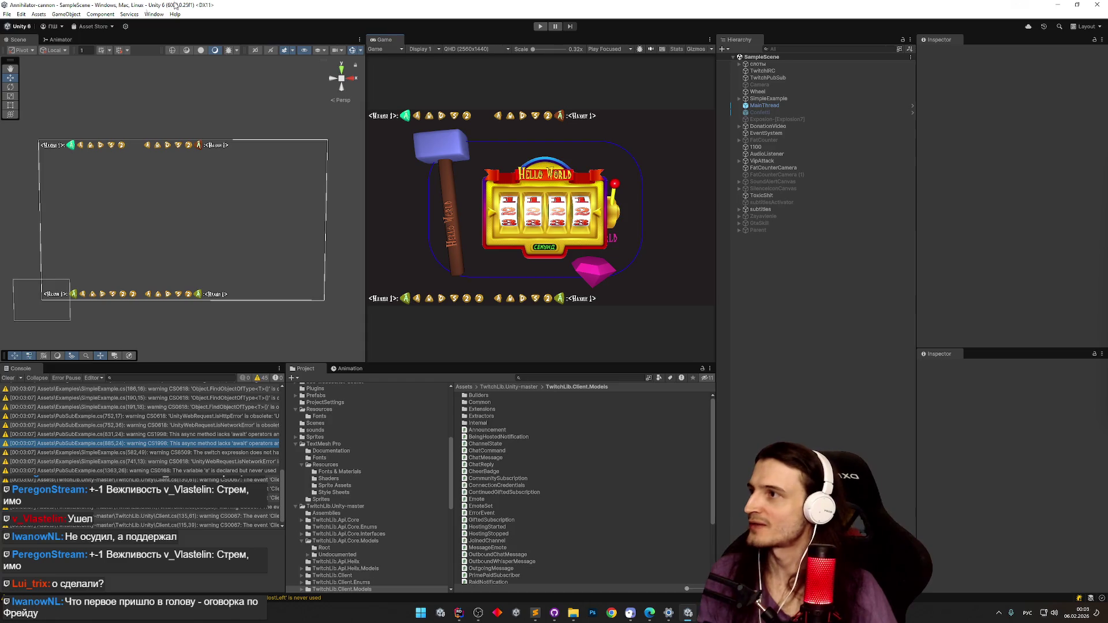
pyautogui.click(7, 14)
# Open the Зрители Peregonstream spreadsheet from the Таблицы стрима bookmark in a new tab.
pyautogui.click(29, 131)
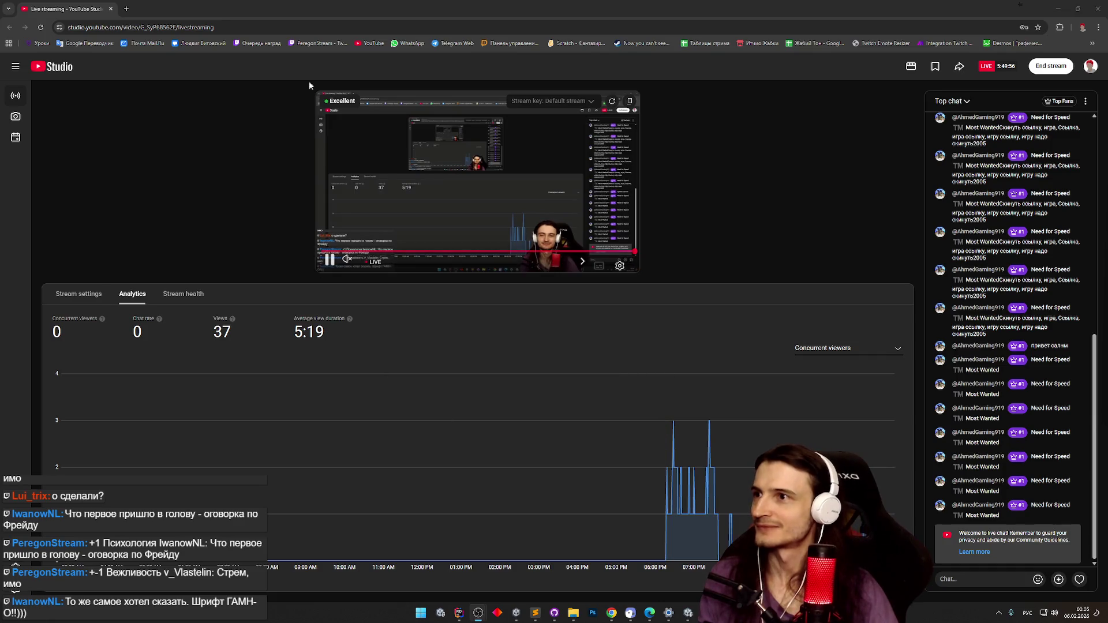
pyautogui.middleClick(705, 43)
pyautogui.click(169, 9)
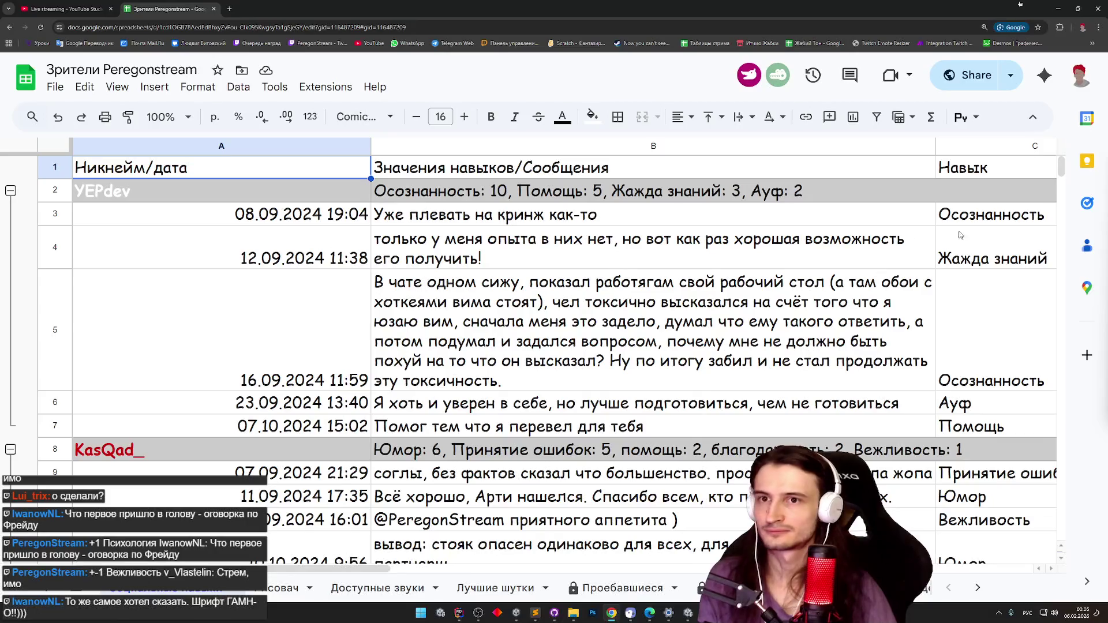
pyautogui.moveTo(1062, 172); pyautogui.dragTo(1063, 183)
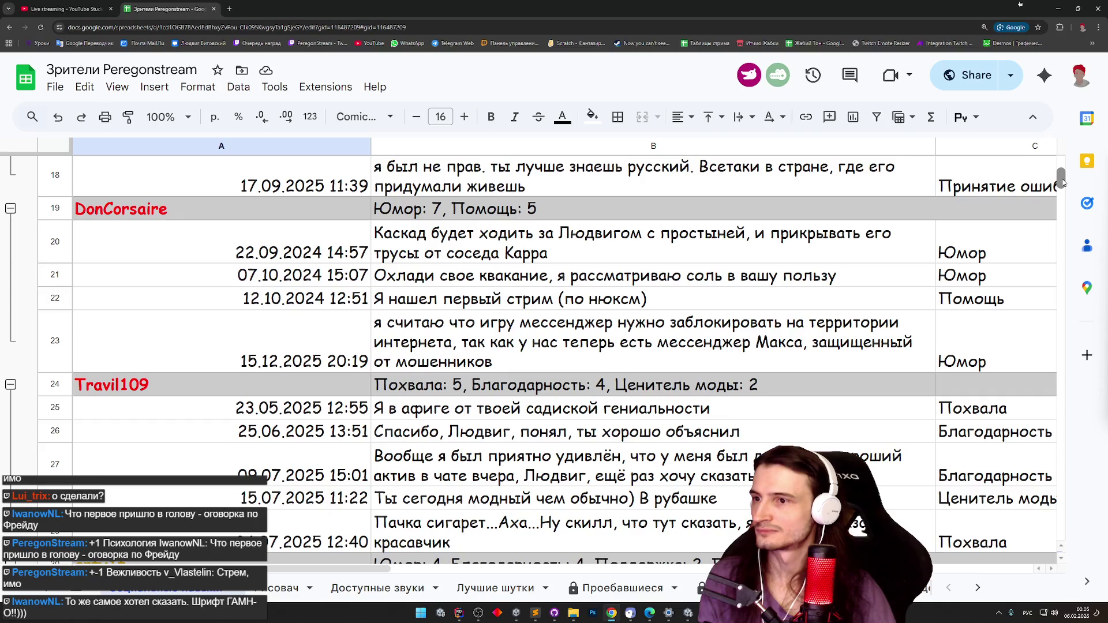
pyautogui.moveTo(1064, 183); pyautogui.dragTo(1062, 199)
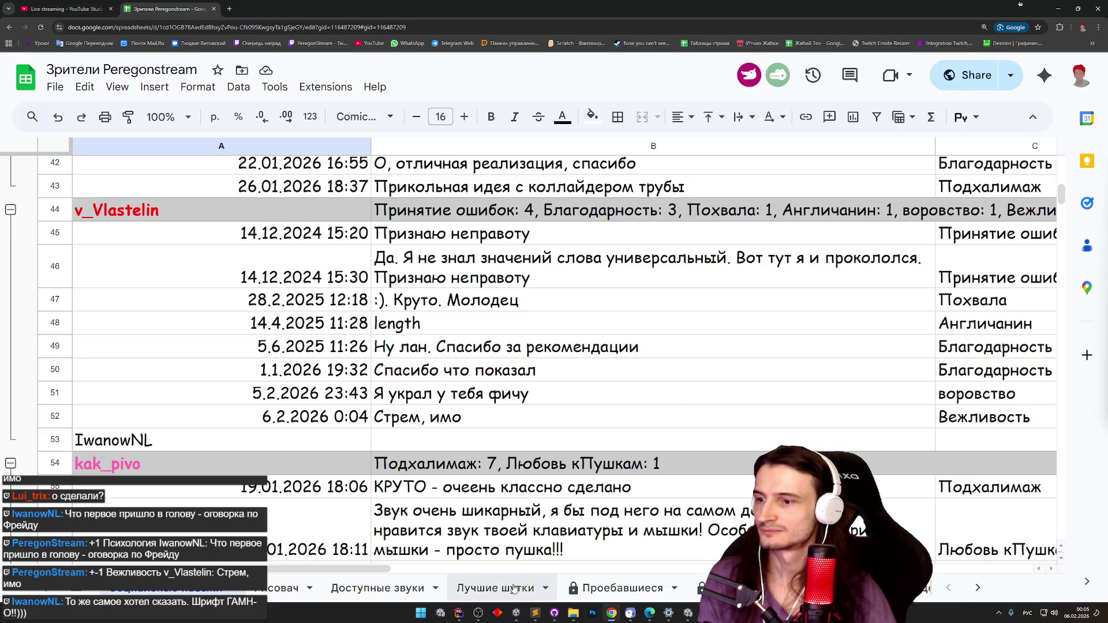
pyautogui.scroll(1, 425, 474)
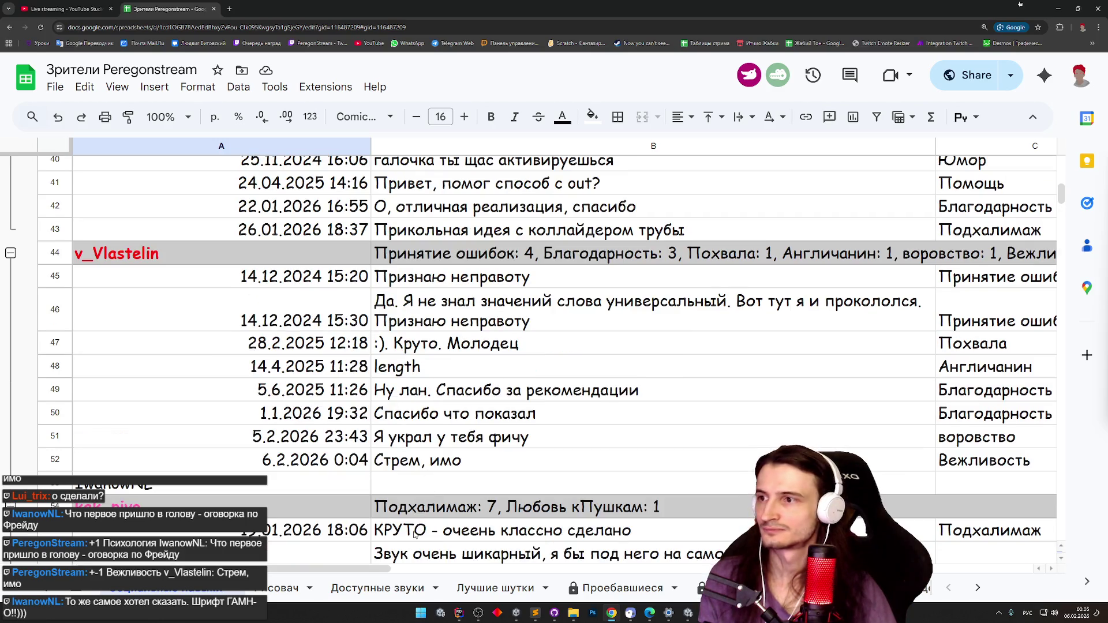
pyautogui.moveTo(358, 568)
pyautogui.mouseDown()
pyautogui.moveTo(479, 573)
pyautogui.moveTo(372, 574)
pyautogui.mouseUp()
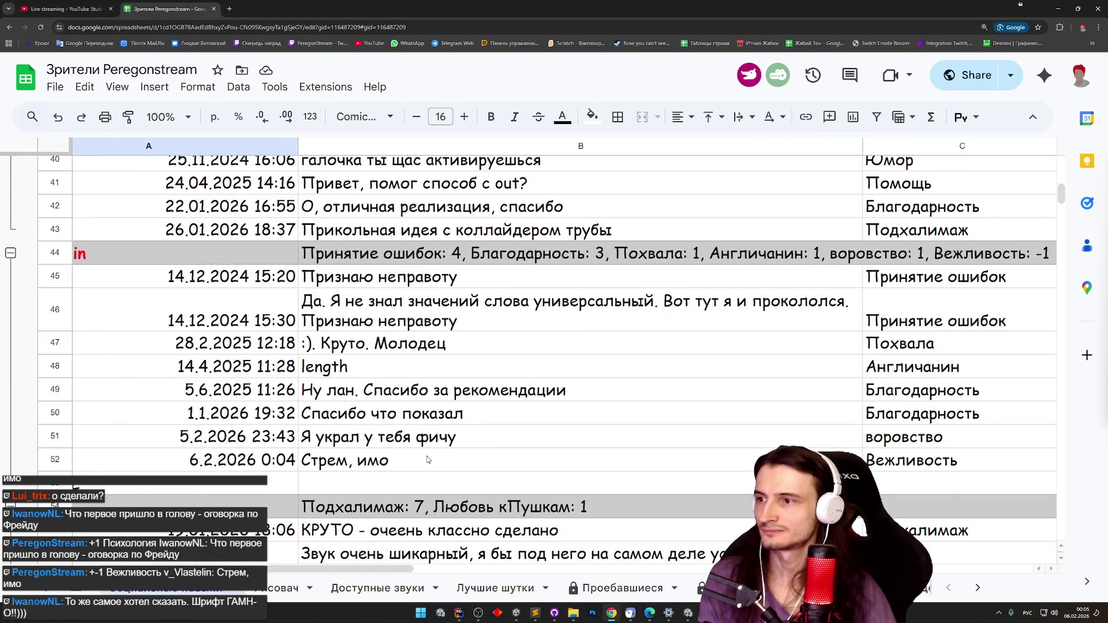
pyautogui.scroll(-2, 437, 426)
pyautogui.scroll(1, 438, 426)
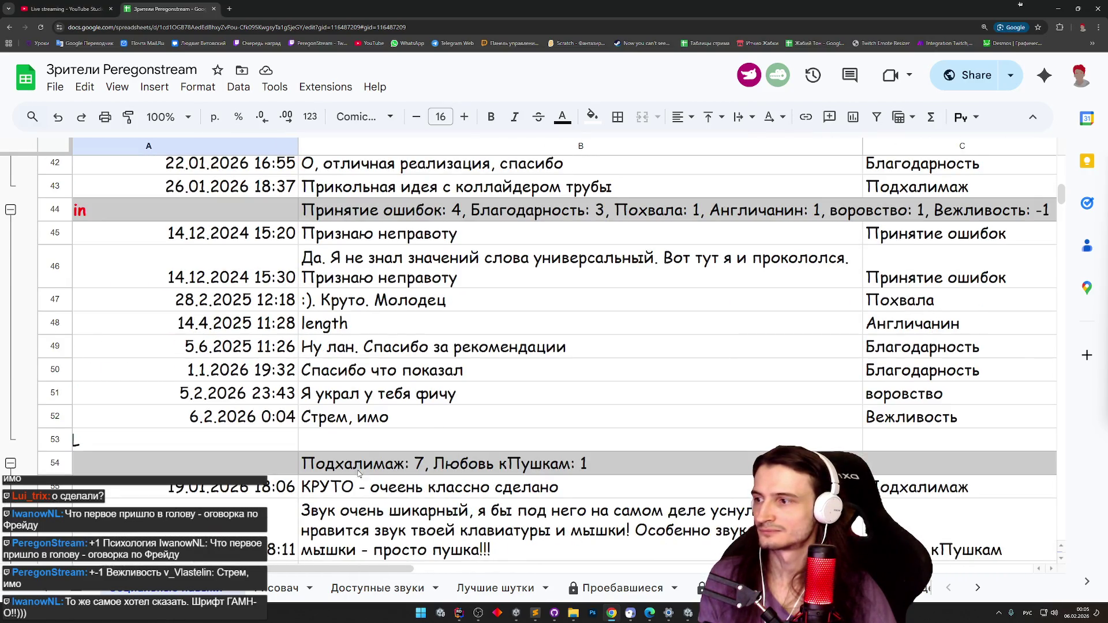
pyautogui.hscroll(-3, 306, 564)
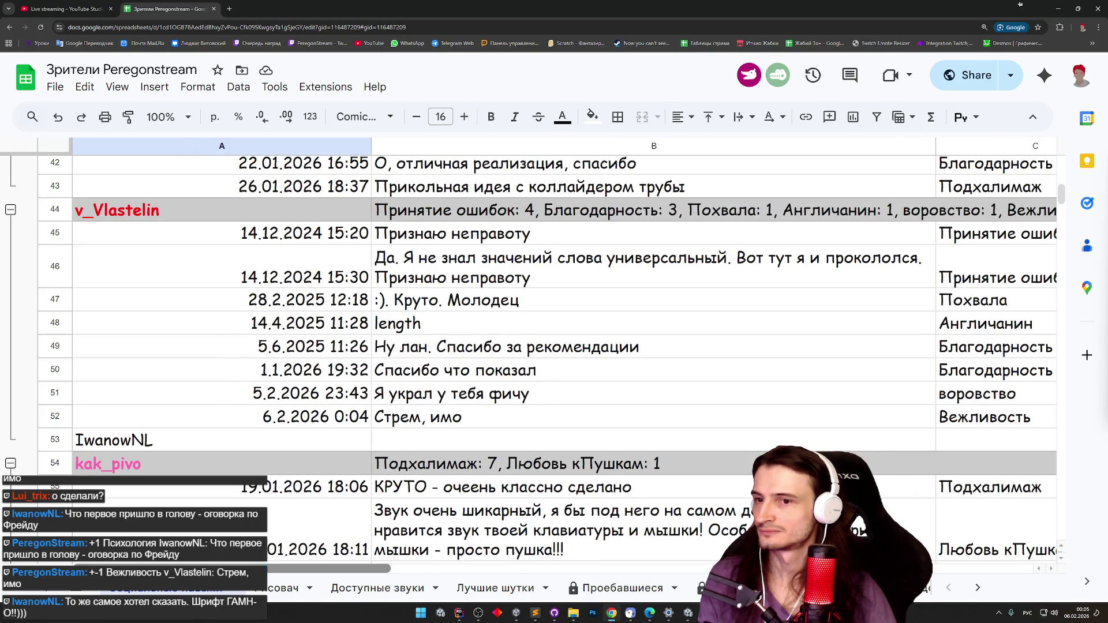
pyautogui.hscroll(5, 234, 563)
pyautogui.hscroll(-5, 233, 563)
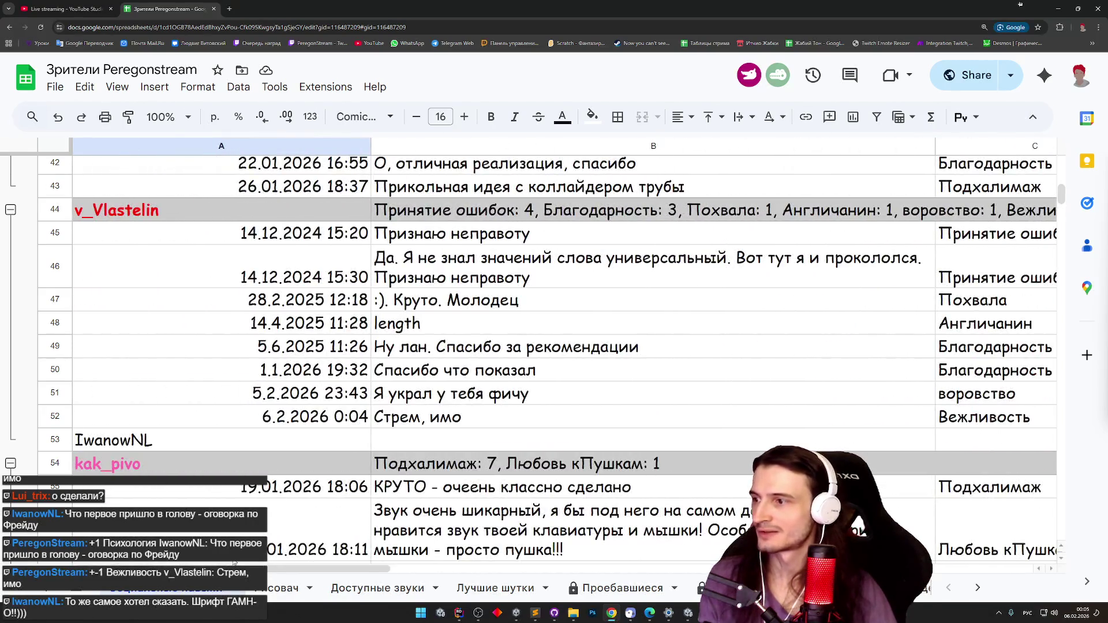
pyautogui.click(250, 561)
pyautogui.press('Down')
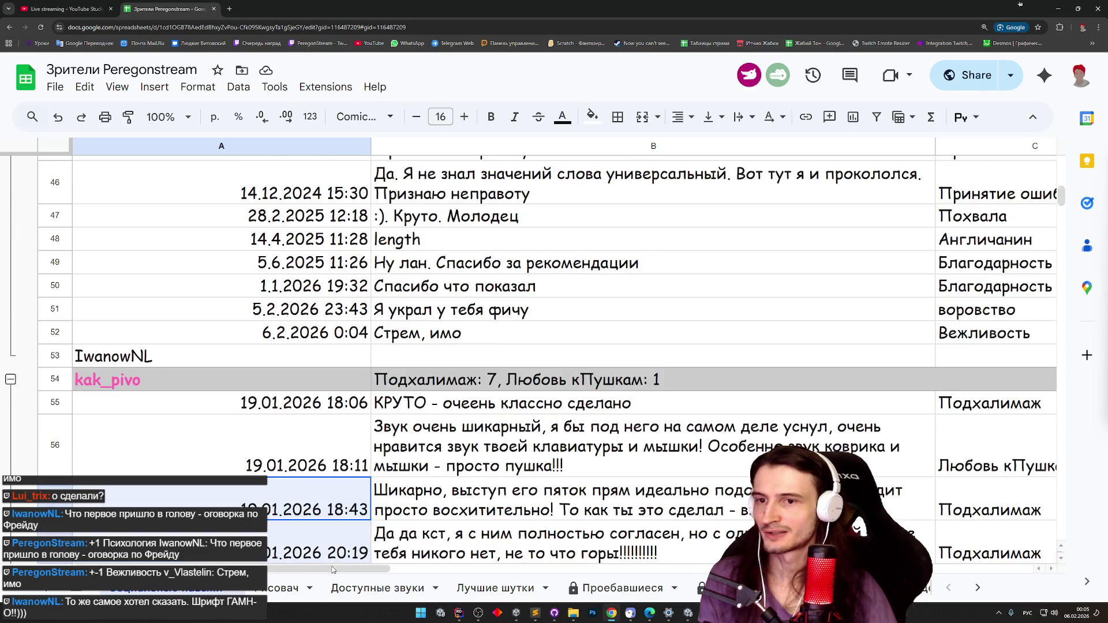
pyautogui.hscroll(3, 372, 569)
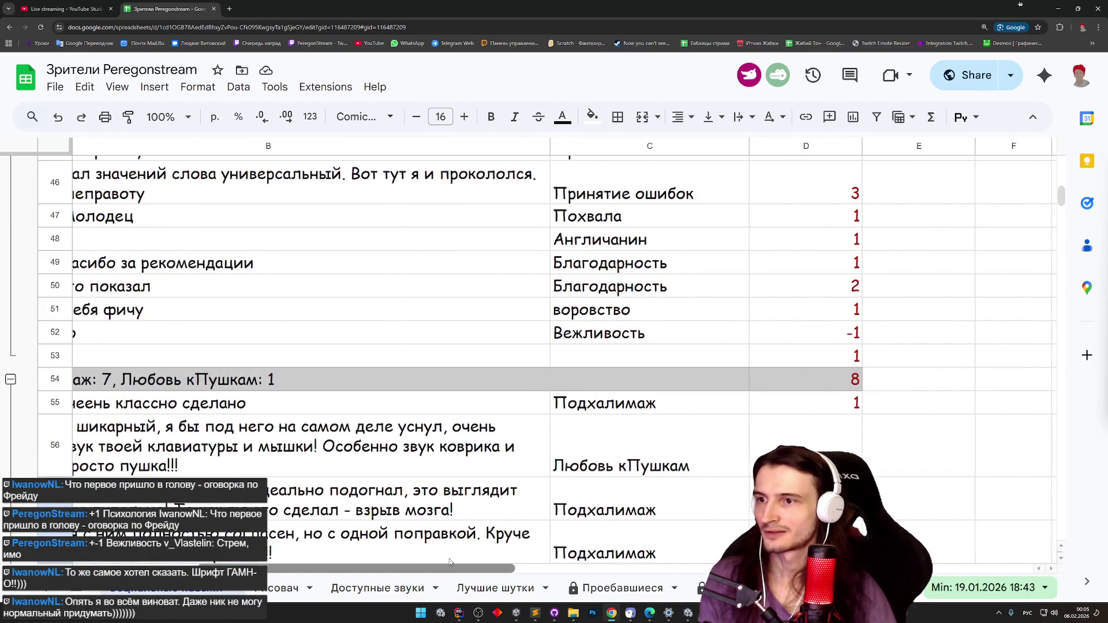
pyautogui.moveTo(449, 565); pyautogui.dragTo(327, 564)
pyautogui.click(311, 353)
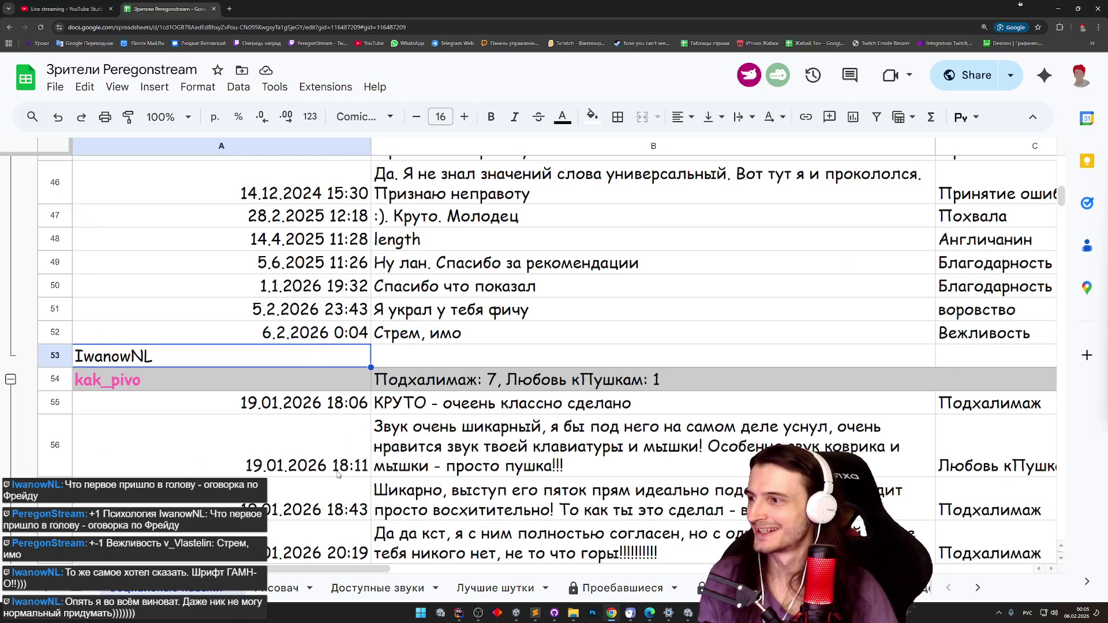
pyautogui.moveTo(1061, 200)
pyautogui.mouseDown()
pyautogui.moveTo(1060, 242)
pyautogui.moveTo(1019, 323)
pyautogui.moveTo(1027, 334)
pyautogui.moveTo(1032, 298)
pyautogui.moveTo(1035, 309)
pyautogui.mouseUp()
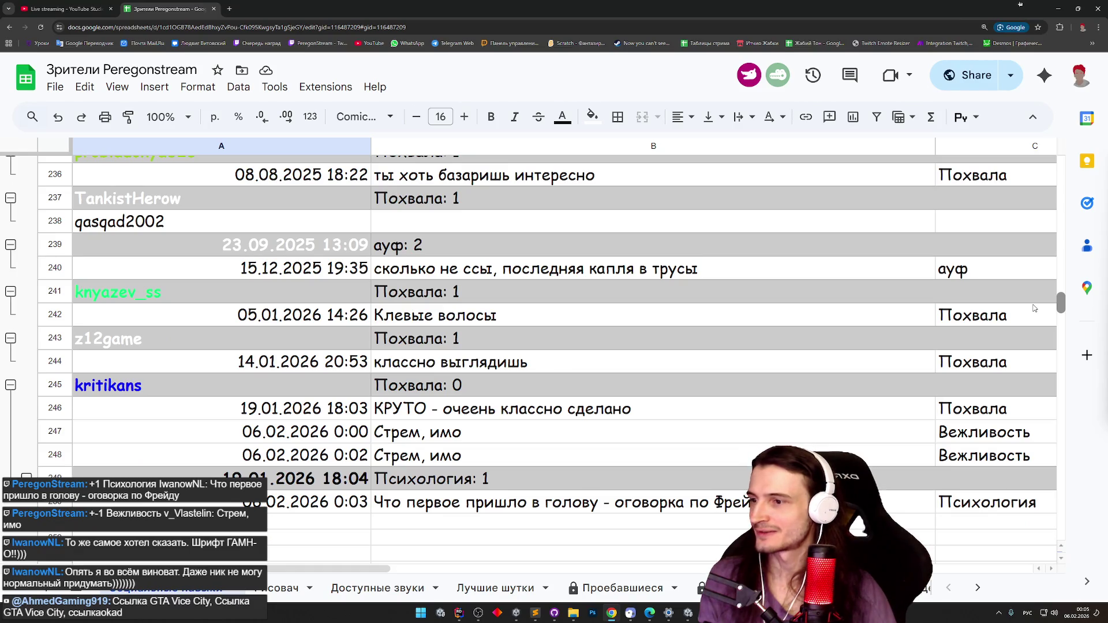
pyautogui.moveTo(1034, 308); pyautogui.dragTo(1048, 199)
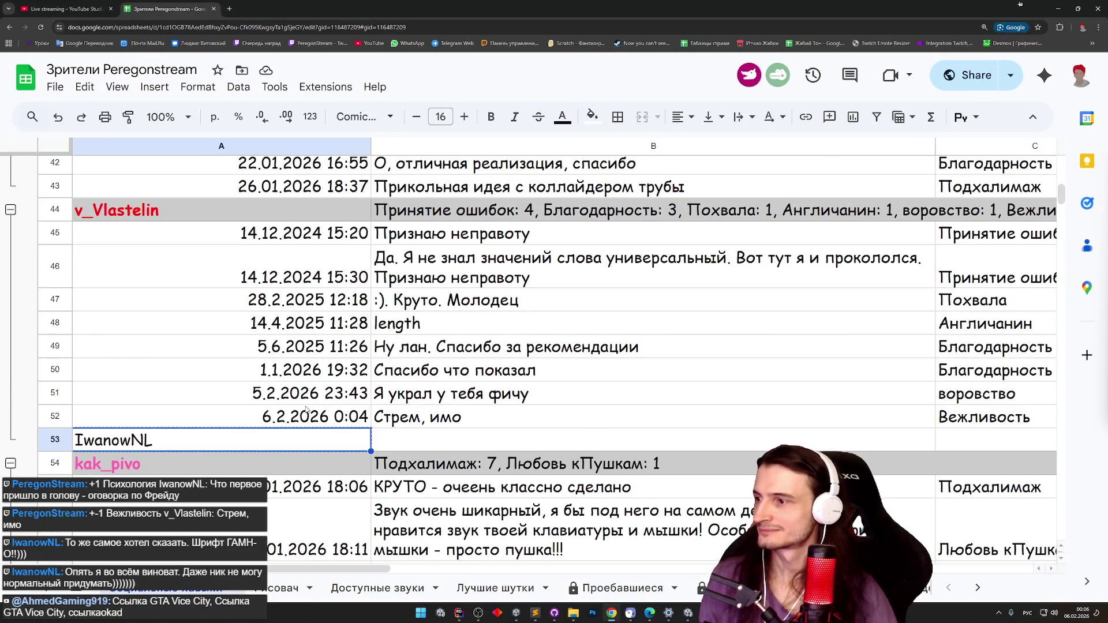
pyautogui.rightClick(55, 439)
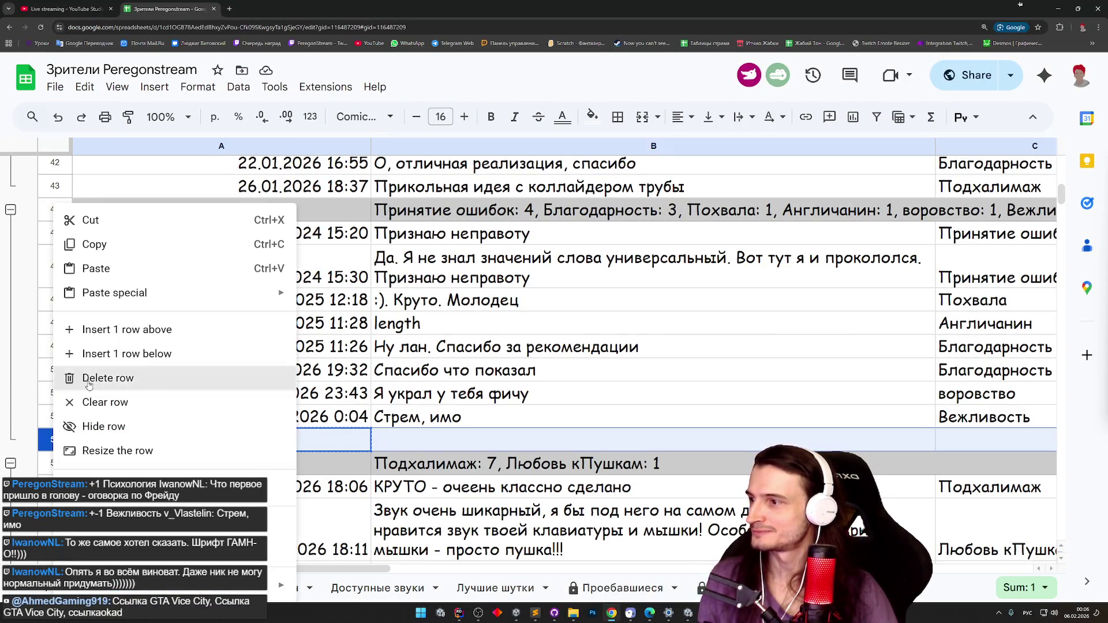
# Delete the nickname-only row 53, undoing an accidental deletion of the Стрем, имо row.
pyautogui.click(108, 378)
pyautogui.rightClick(55, 416)
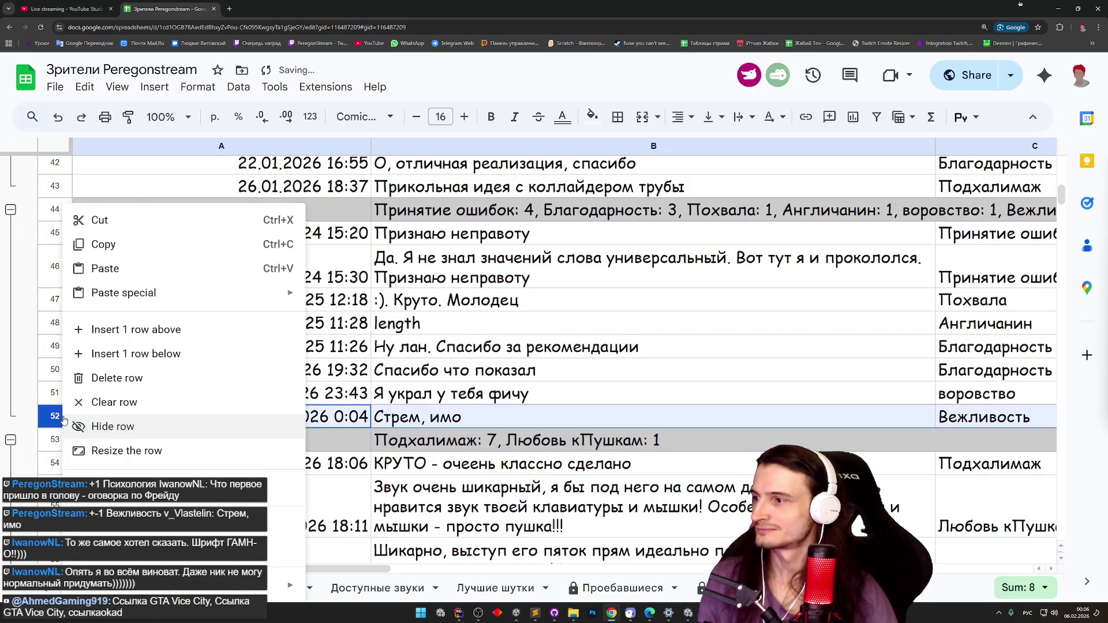
pyautogui.click(108, 376)
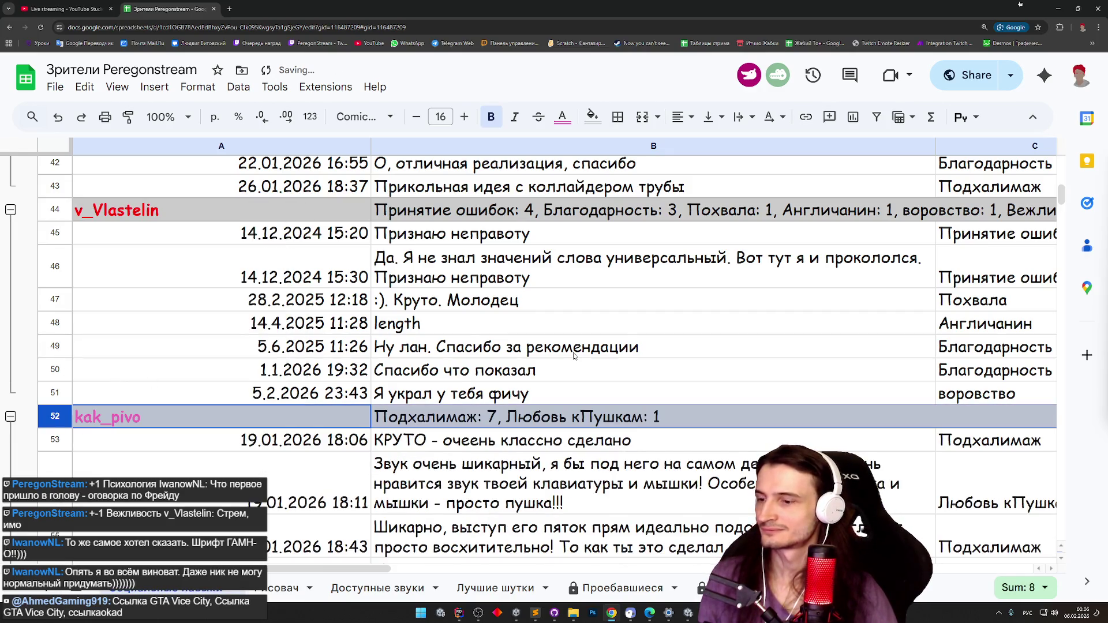
pyautogui.hotkey('ctrl', 'z')
pyautogui.moveTo(1060, 196)
pyautogui.mouseDown()
pyautogui.moveTo(1034, 426)
pyautogui.moveTo(1037, 359)
pyautogui.moveTo(1061, 303)
pyautogui.mouseUp()
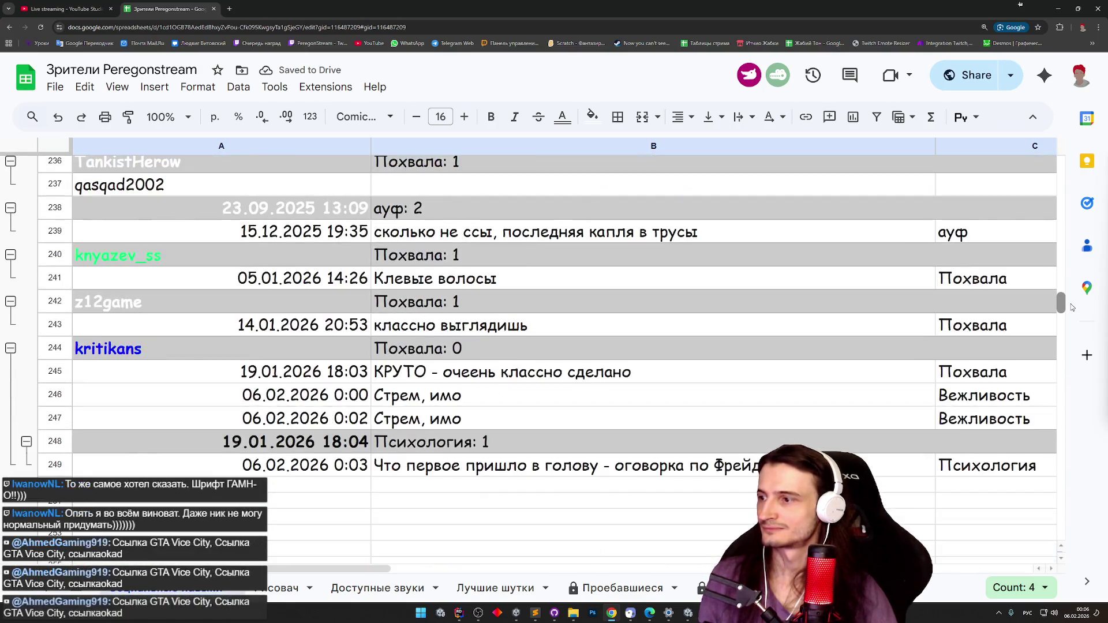
# Overwrite row 248's Психология header cell with a viewer nickname, then undo back to the earlier state.
pyautogui.doubleClick(124, 444)
pyautogui.write('IwanowNL')
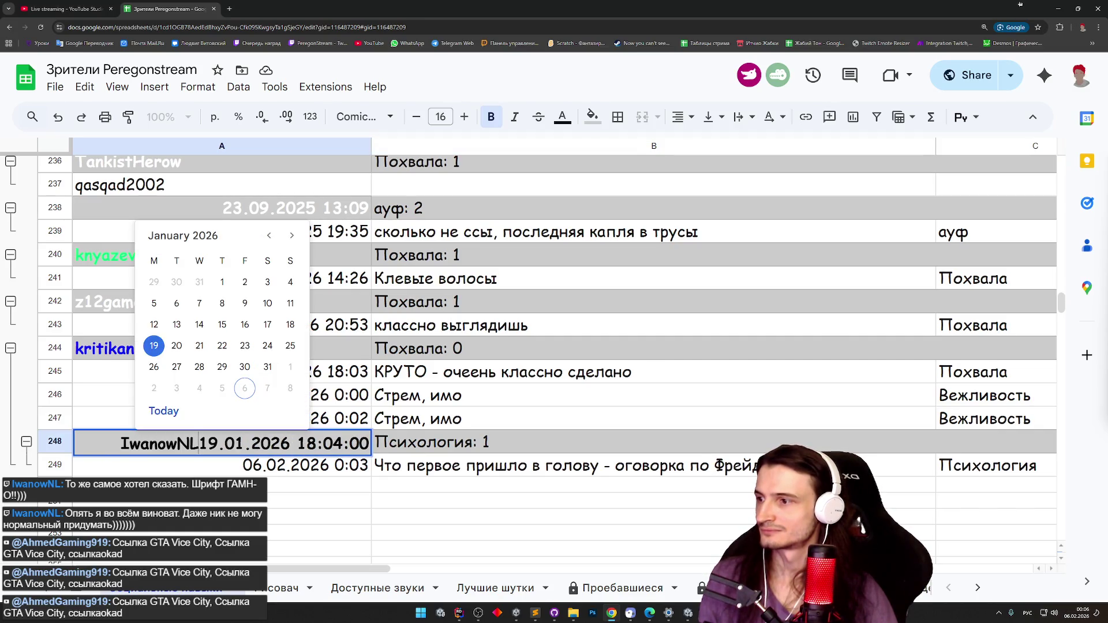
pyautogui.press('Return')
pyautogui.hotkey('ctrl', 'z')
pyautogui.hotkey('ctrl', 'z')
pyautogui.hotkey('ctrl', 'z')
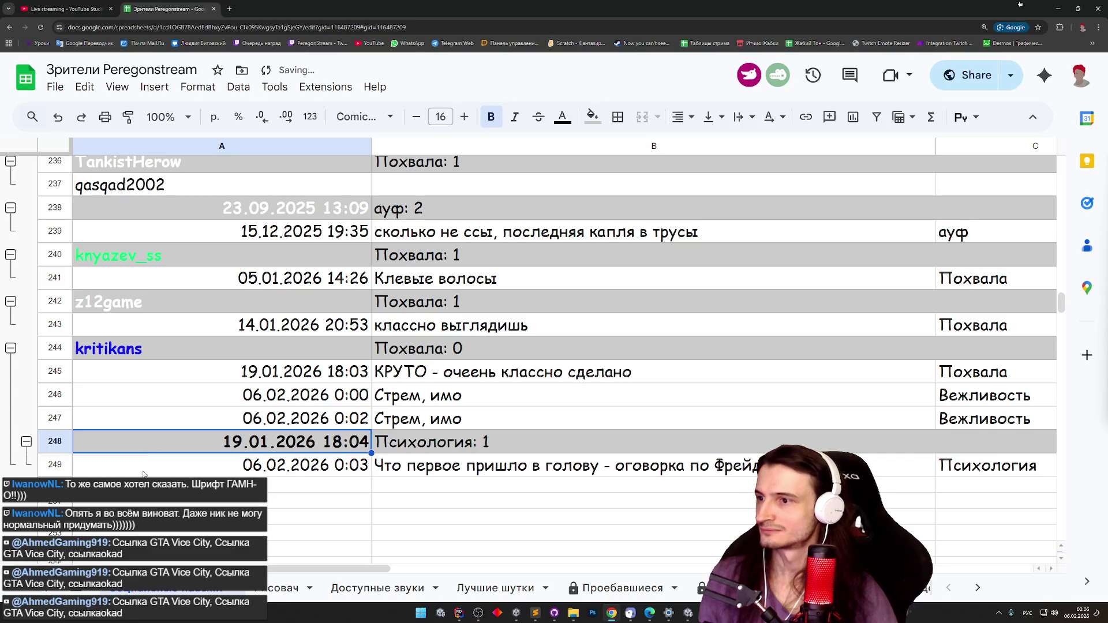
pyautogui.hotkey('ctrl', 'z')
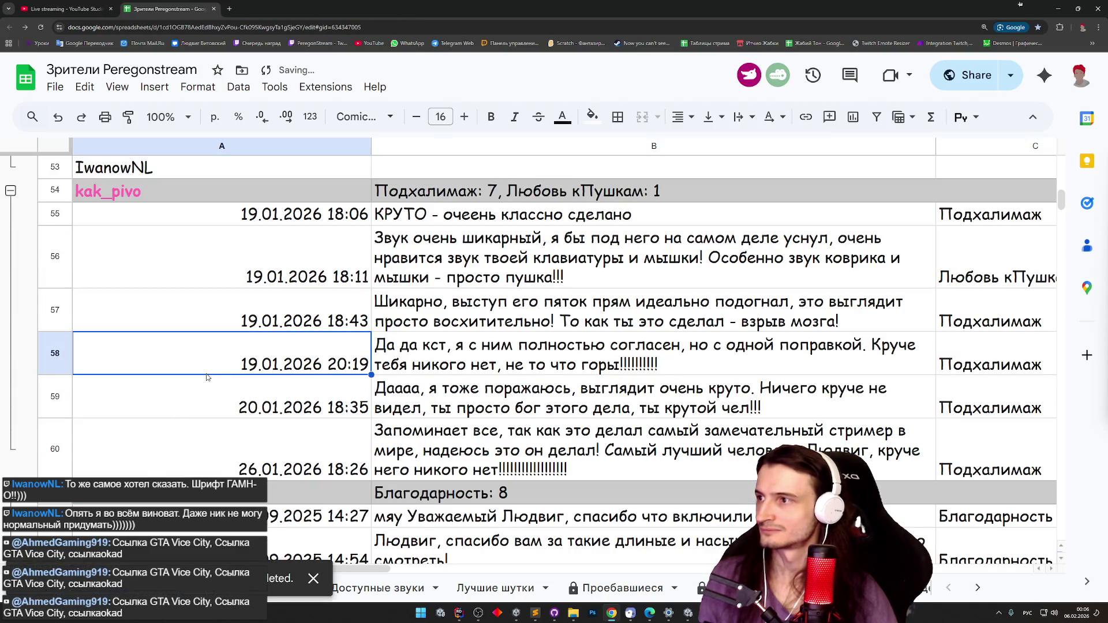
# Delete the nickname-only row 53 again.
pyautogui.rightClick(62, 169)
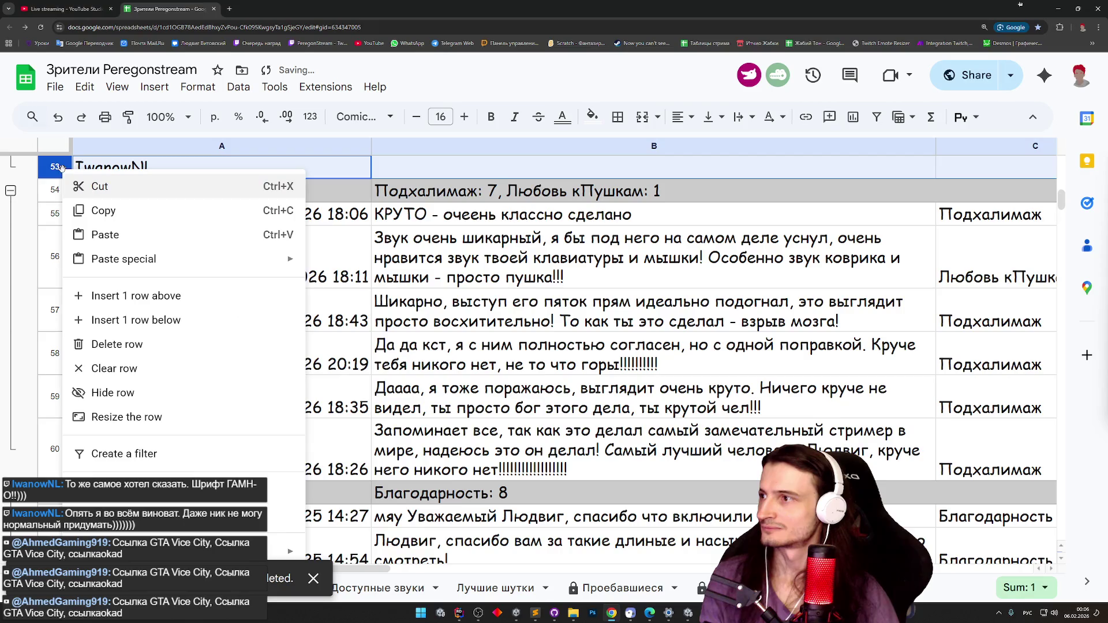
pyautogui.click(108, 344)
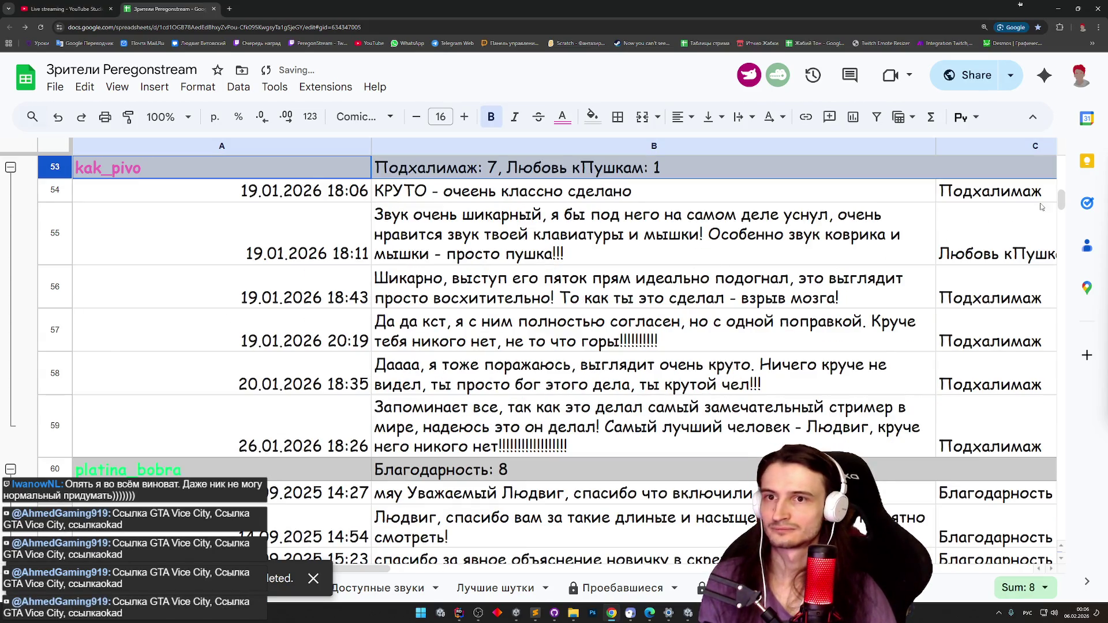
pyautogui.moveTo(1063, 202)
pyautogui.mouseDown()
pyautogui.moveTo(1062, 430)
pyautogui.moveTo(1067, 306)
pyautogui.mouseUp()
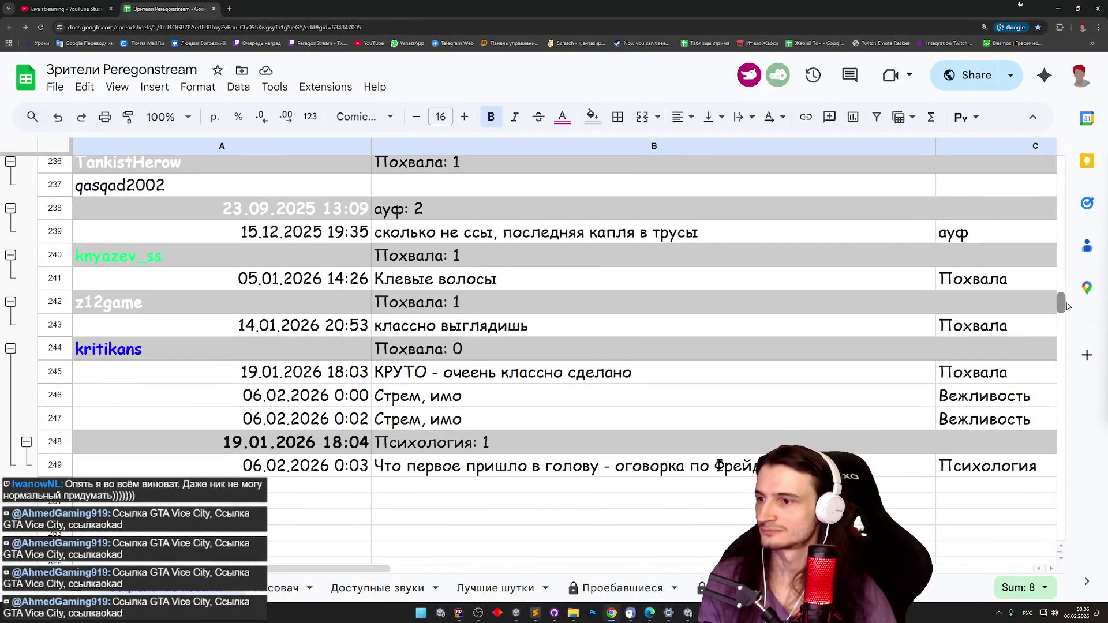
# Clear rows 248–249 holding the Психология: 1 entry and its comment.
pyautogui.moveTo(60, 442); pyautogui.dragTo(60, 465)
pyautogui.rightClick(61, 465)
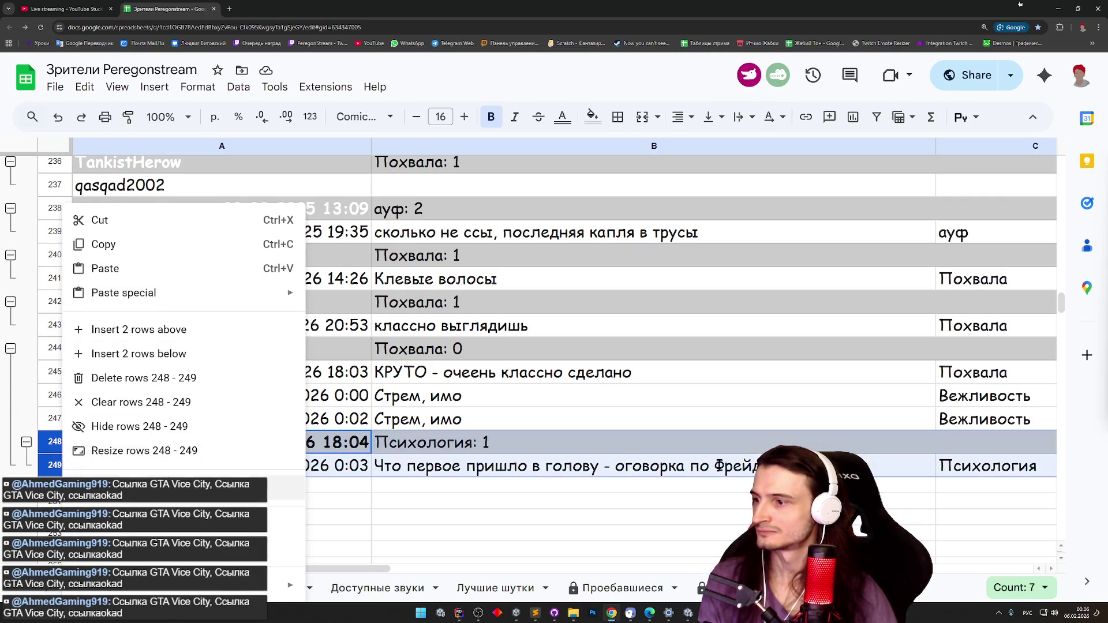
pyautogui.click(171, 399)
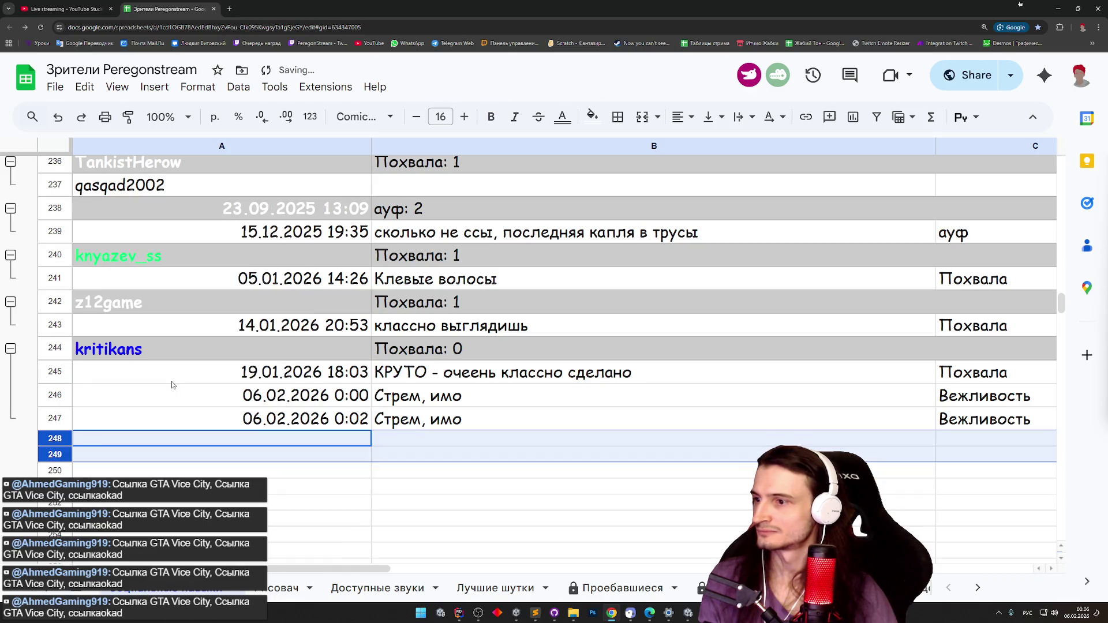
pyautogui.click(180, 473)
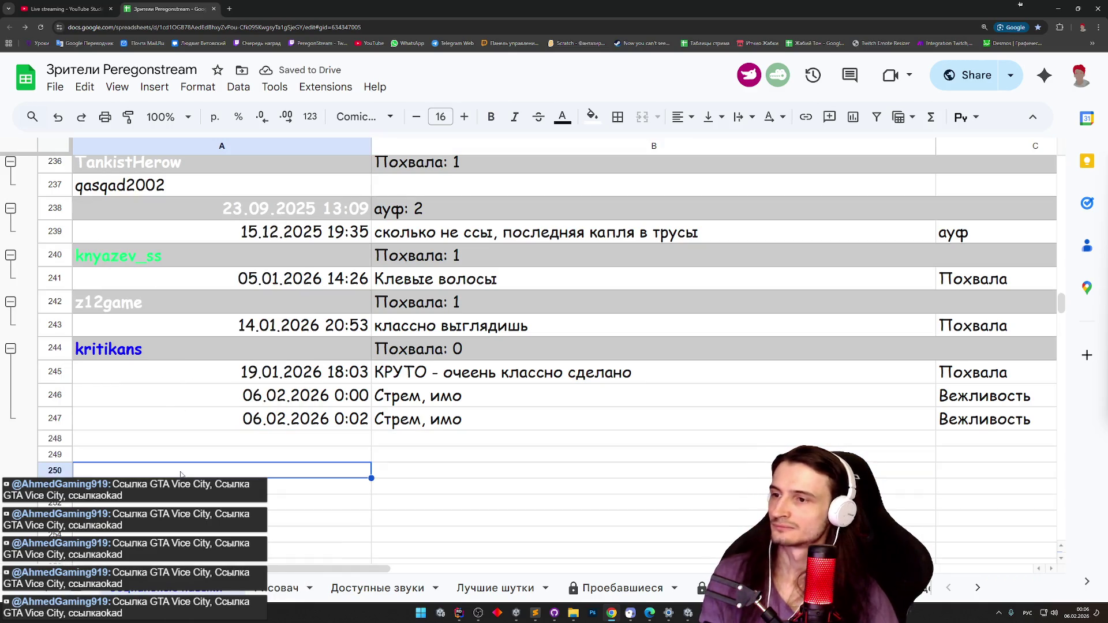
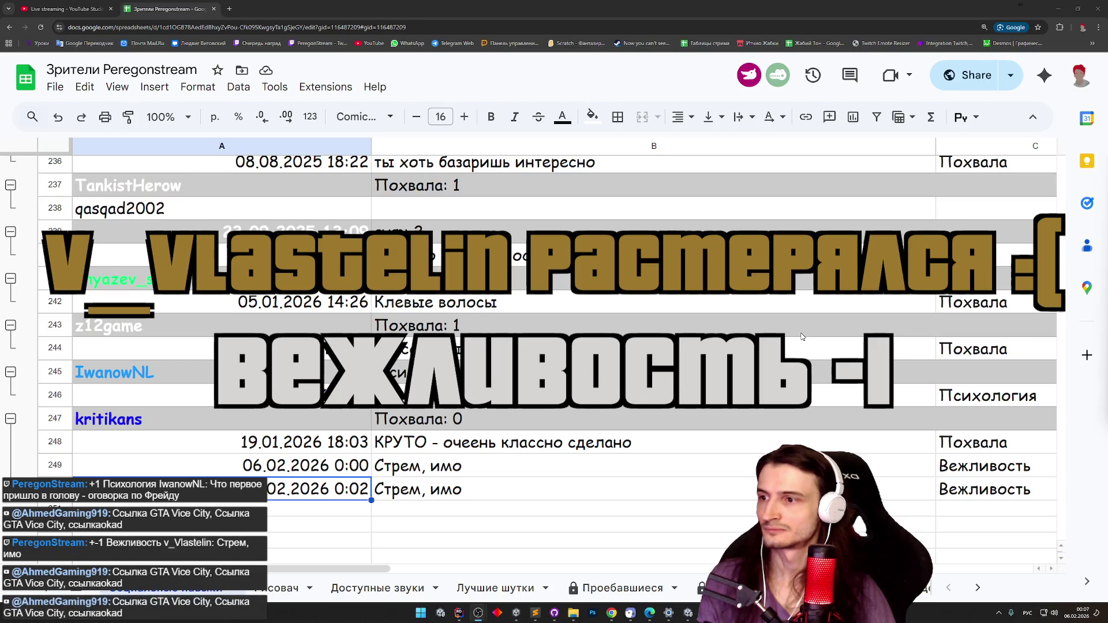
# Scroll up through the viewer list and toggle a viewer's comment group to inspect it.
pyautogui.scroll(10, 803, 337)
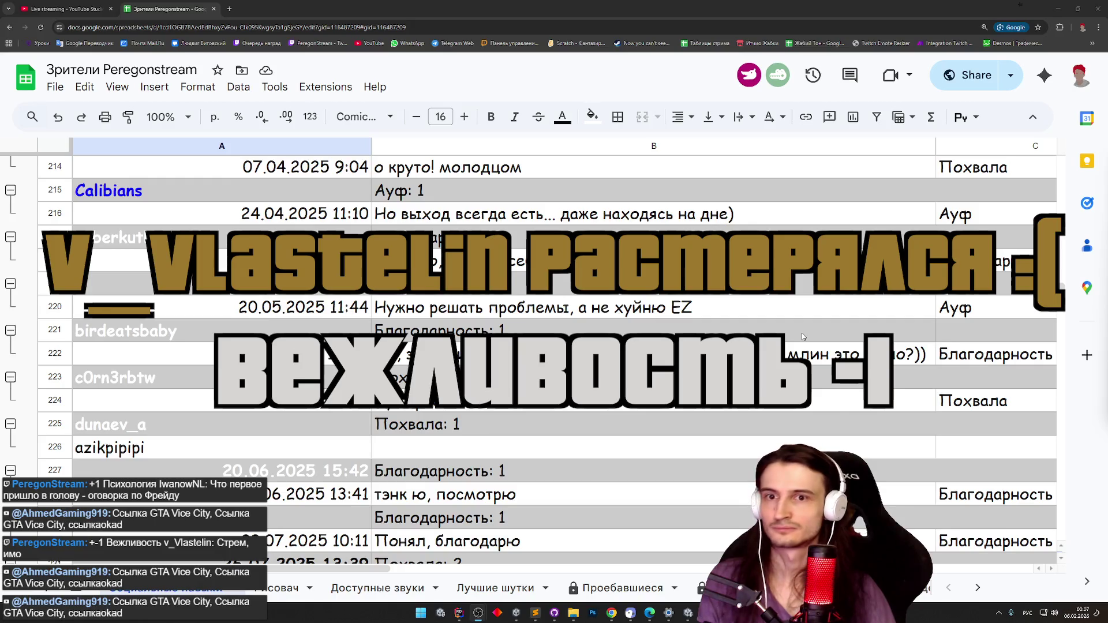
pyautogui.scroll(5, 802, 337)
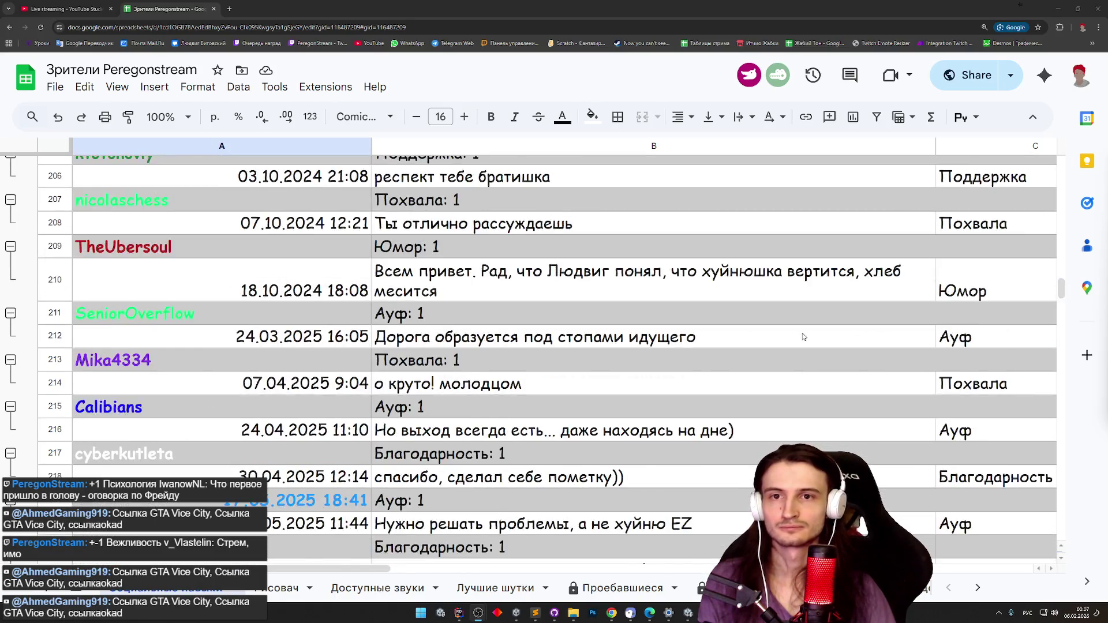
pyautogui.scroll(1, 802, 336)
pyautogui.scroll(5, 802, 337)
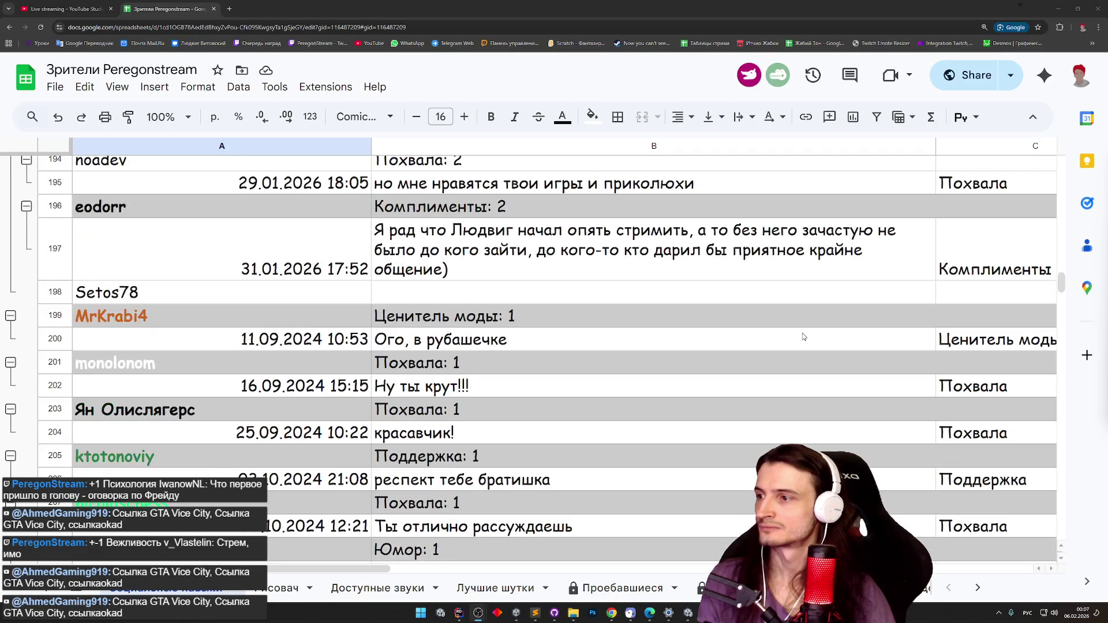
pyautogui.scroll(-1, 802, 334)
pyautogui.scroll(5, 802, 334)
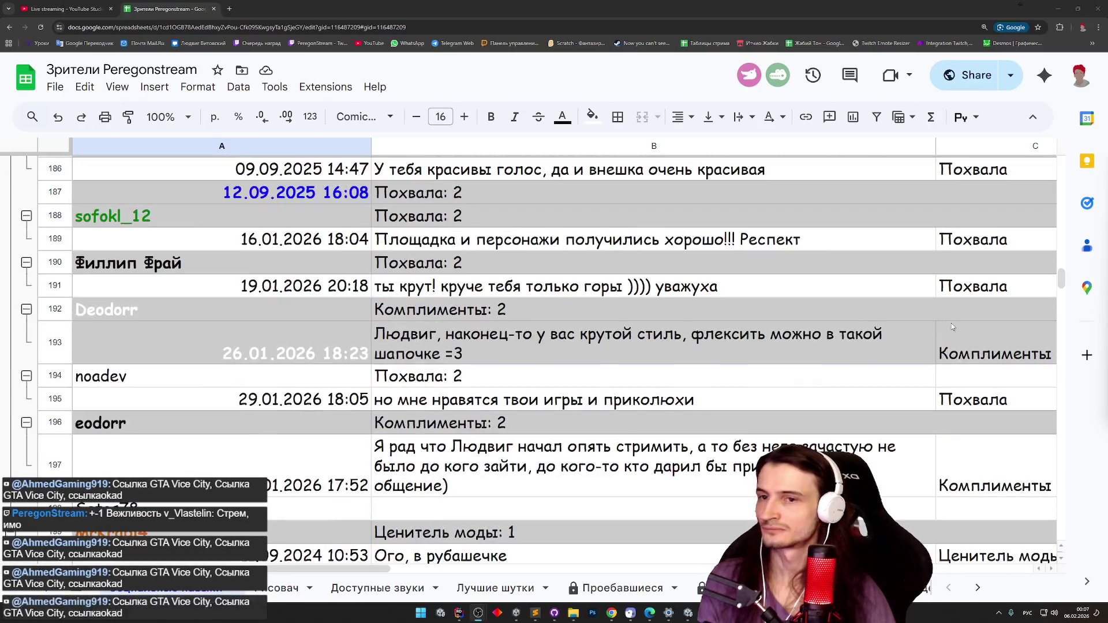
pyautogui.scroll(8, 1062, 271)
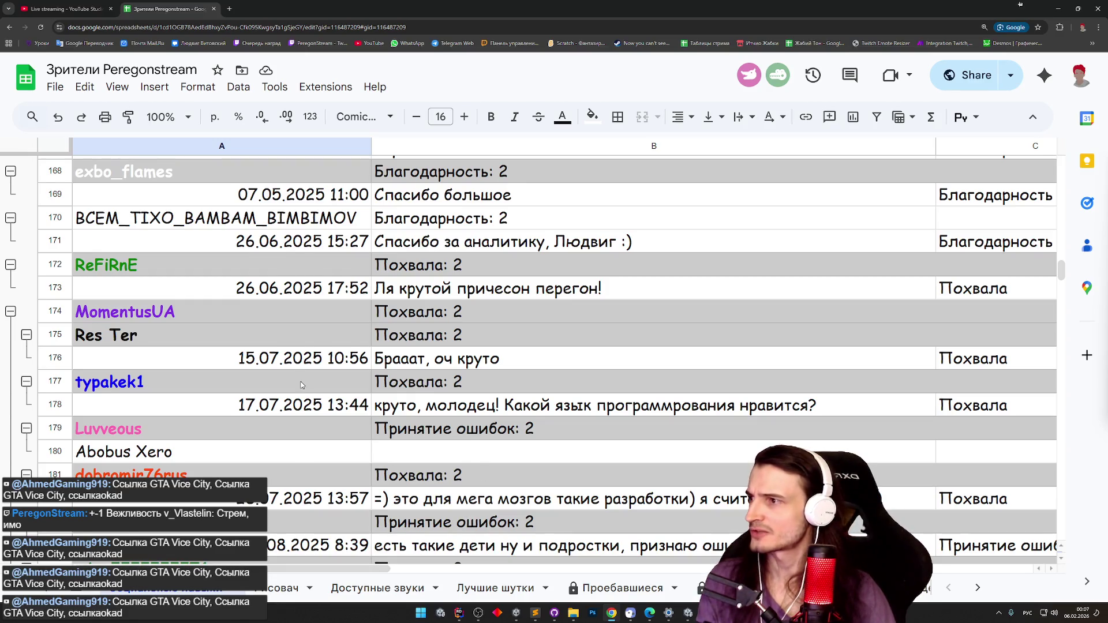
pyautogui.scroll(3, 302, 386)
pyautogui.click(10, 251)
pyautogui.click(10, 251)
# Toggle the Res Ter and MomentusUA comment groups, then select MomentusUA row 174.
pyautogui.scroll(-3, 139, 320)
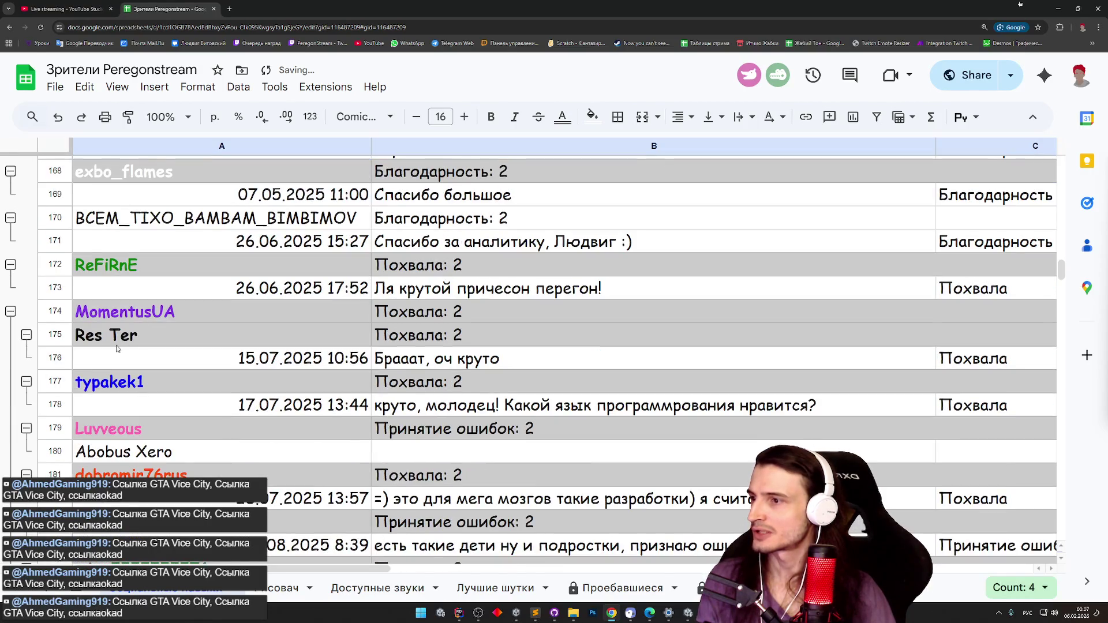
pyautogui.click(27, 335)
pyautogui.click(27, 335)
pyautogui.click(27, 335)
pyautogui.click(27, 335)
pyautogui.click(26, 336)
pyautogui.click(26, 335)
pyautogui.click(10, 312)
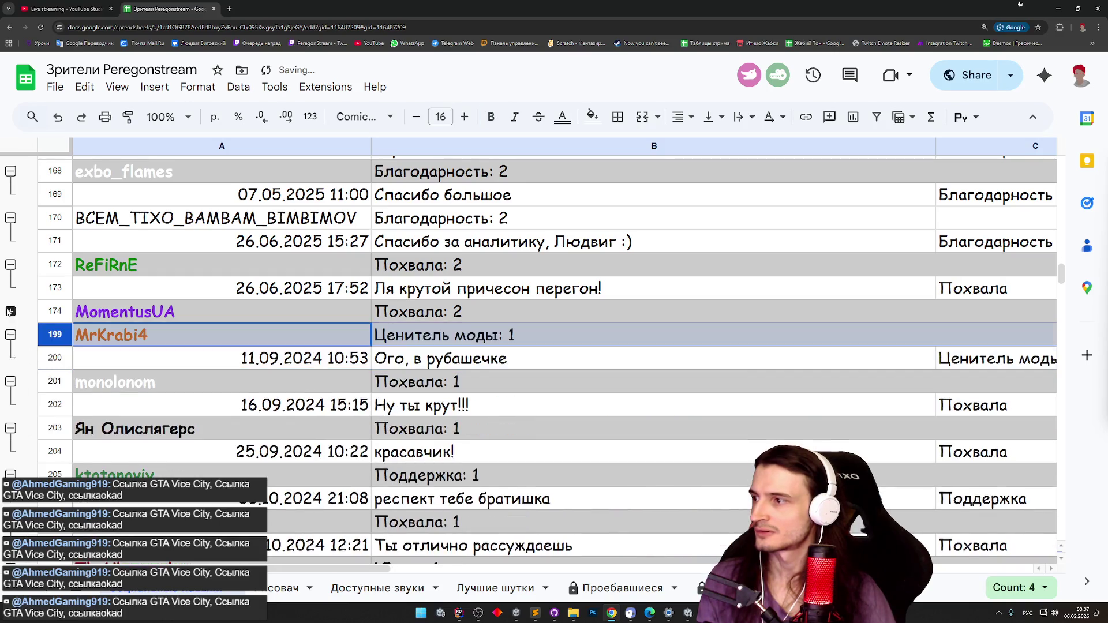
pyautogui.click(10, 312)
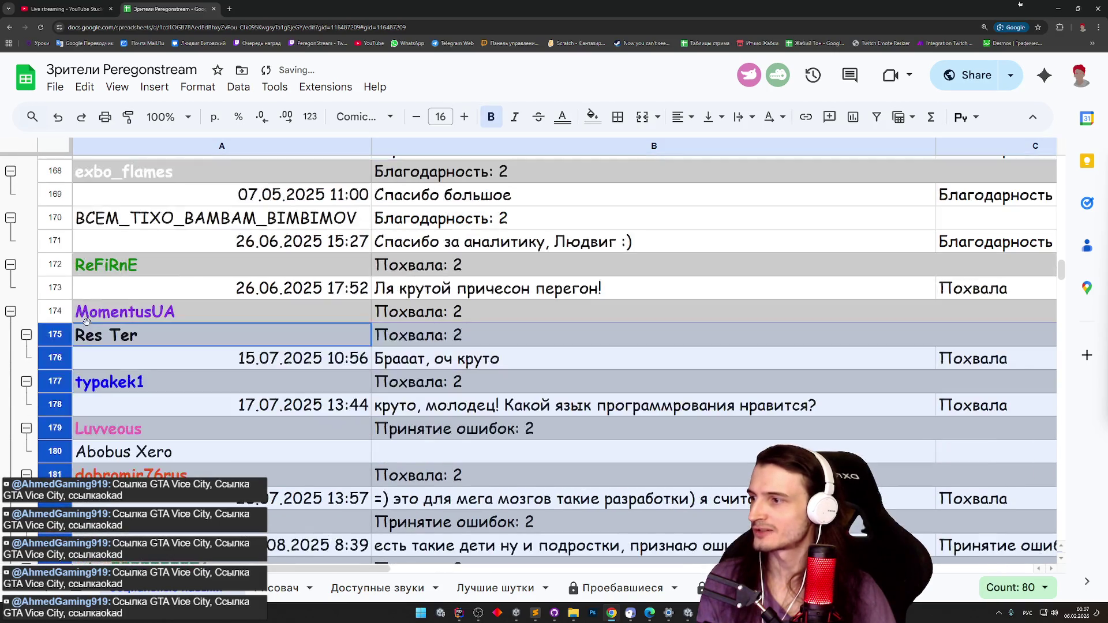
pyautogui.click(63, 312)
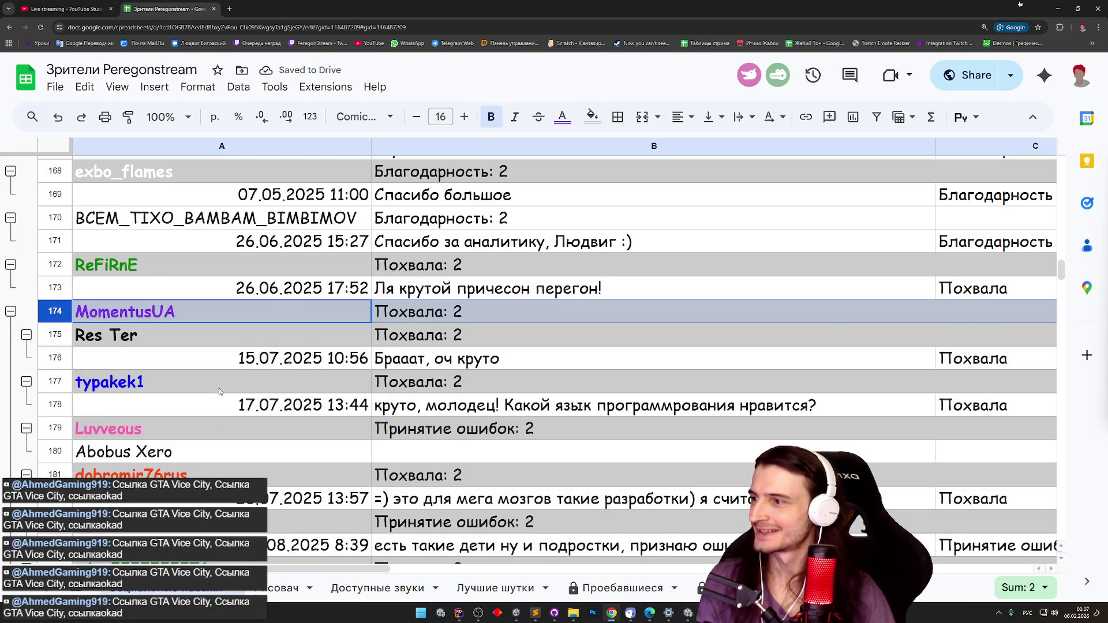
# Delete the first 'Стрем, имо' comment row, row 249.
pyautogui.scroll(-6, 196, 378)
pyautogui.scroll(5, 197, 379)
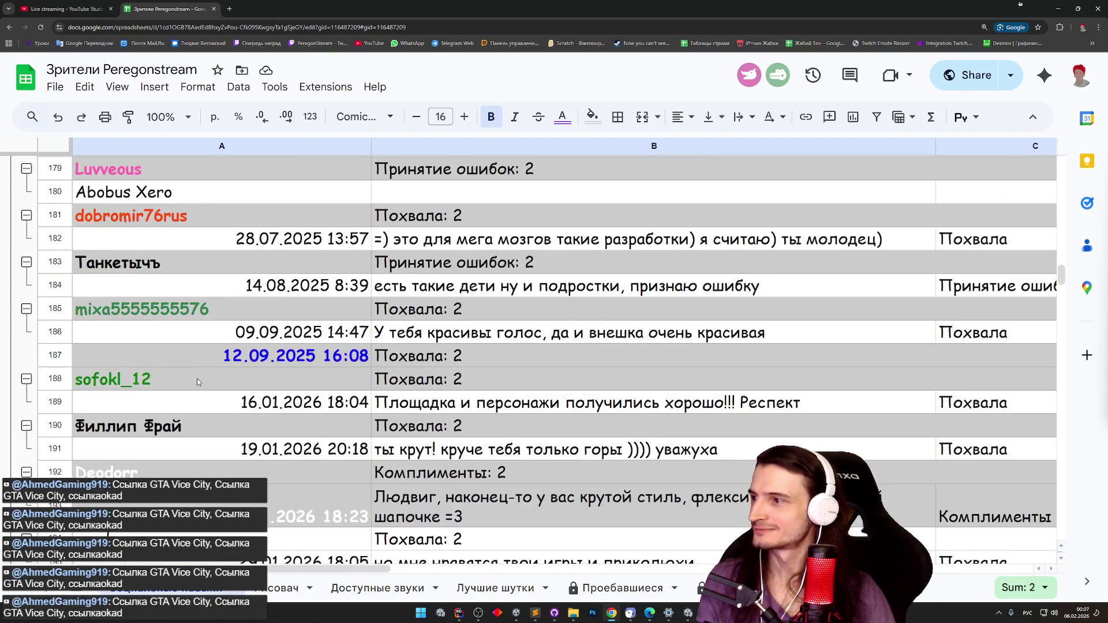
pyautogui.scroll(-4, 198, 379)
pyautogui.scroll(-2, 199, 384)
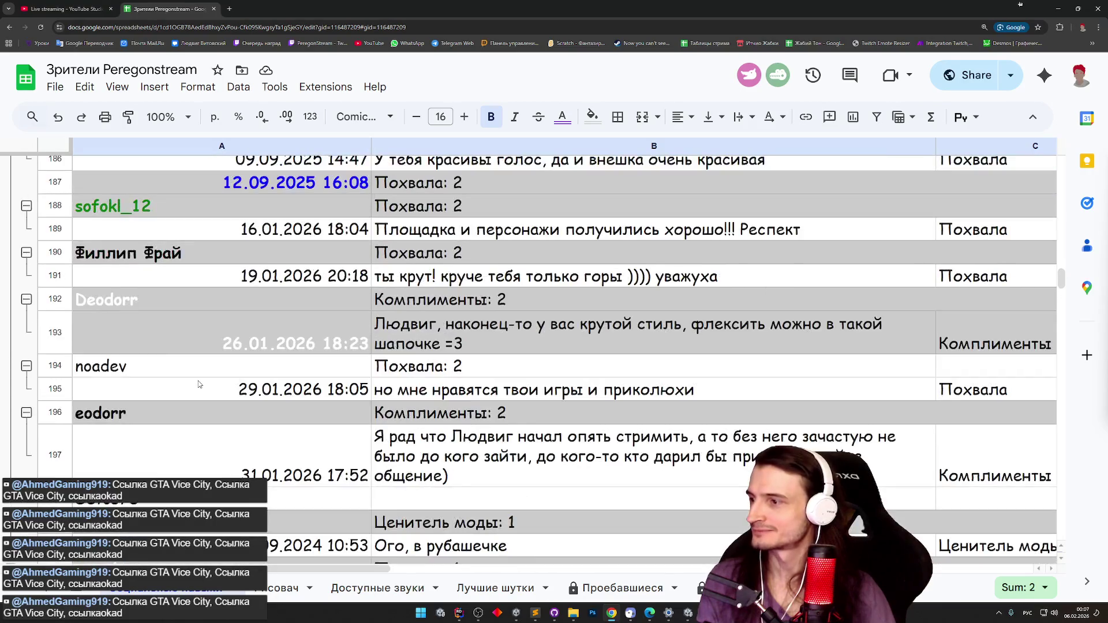
pyautogui.scroll(1, 197, 387)
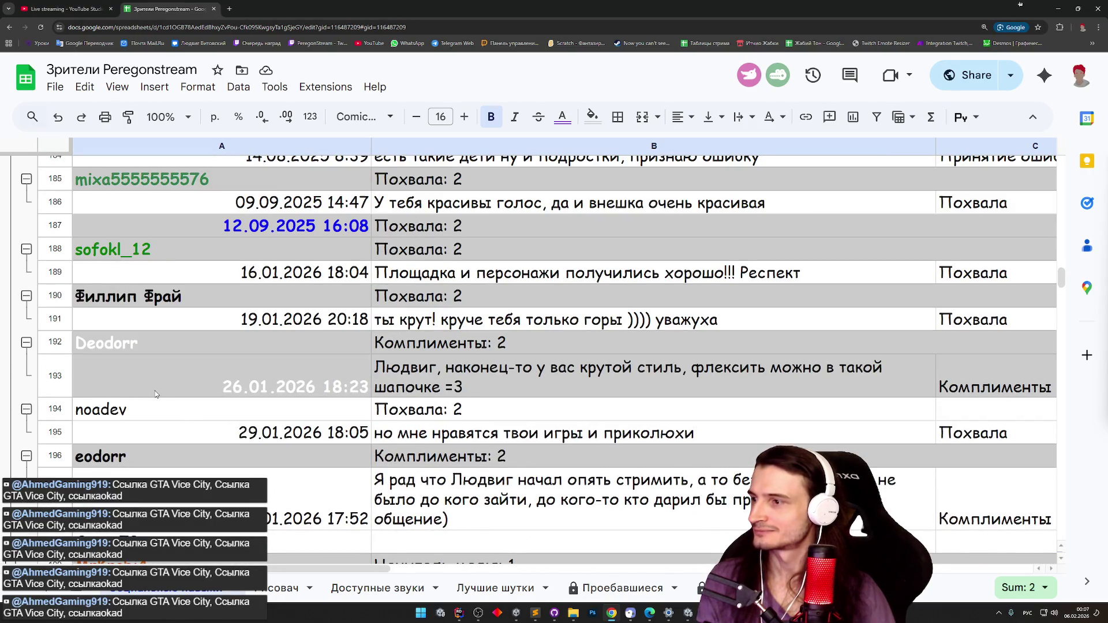
pyautogui.moveTo(1062, 275)
pyautogui.mouseDown()
pyautogui.moveTo(1062, 326)
pyautogui.moveTo(1062, 306)
pyautogui.mouseUp()
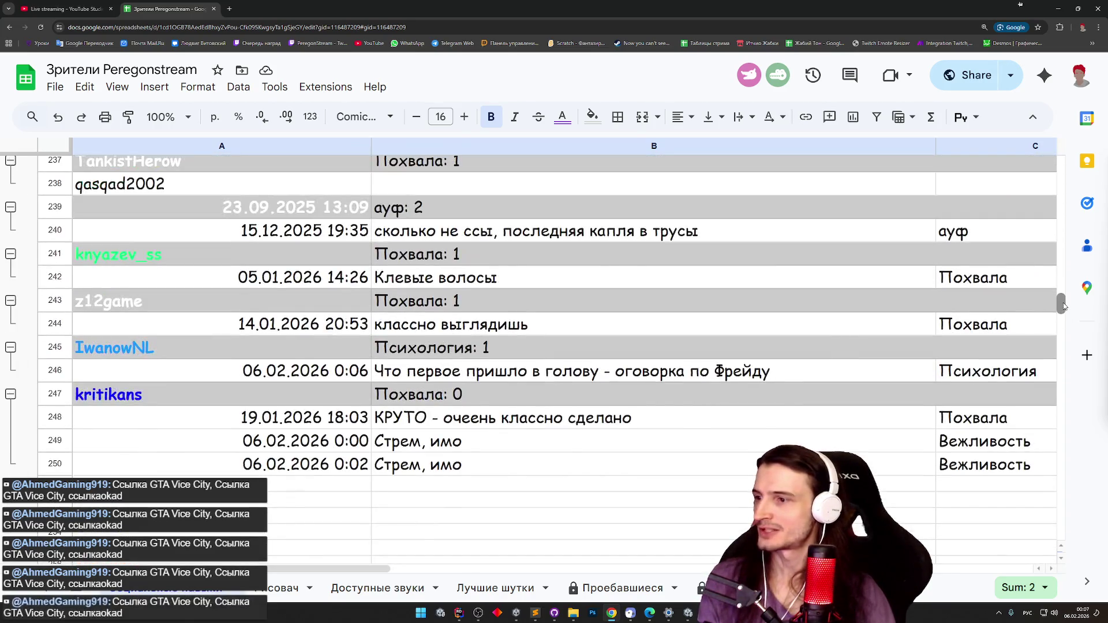
pyautogui.click(66, 445)
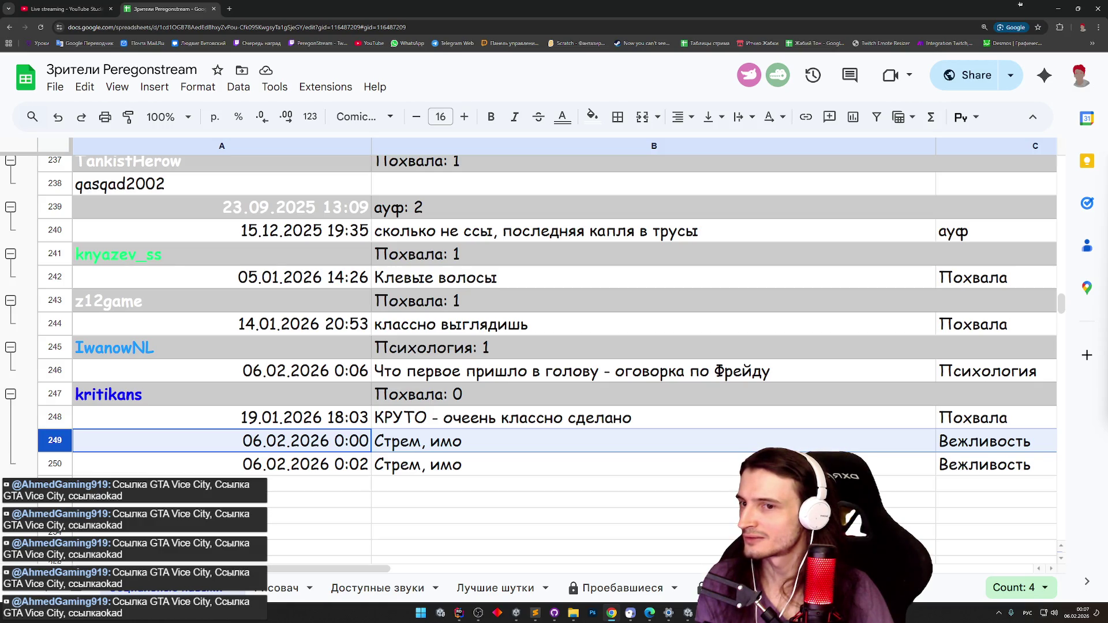
pyautogui.rightClick(63, 441)
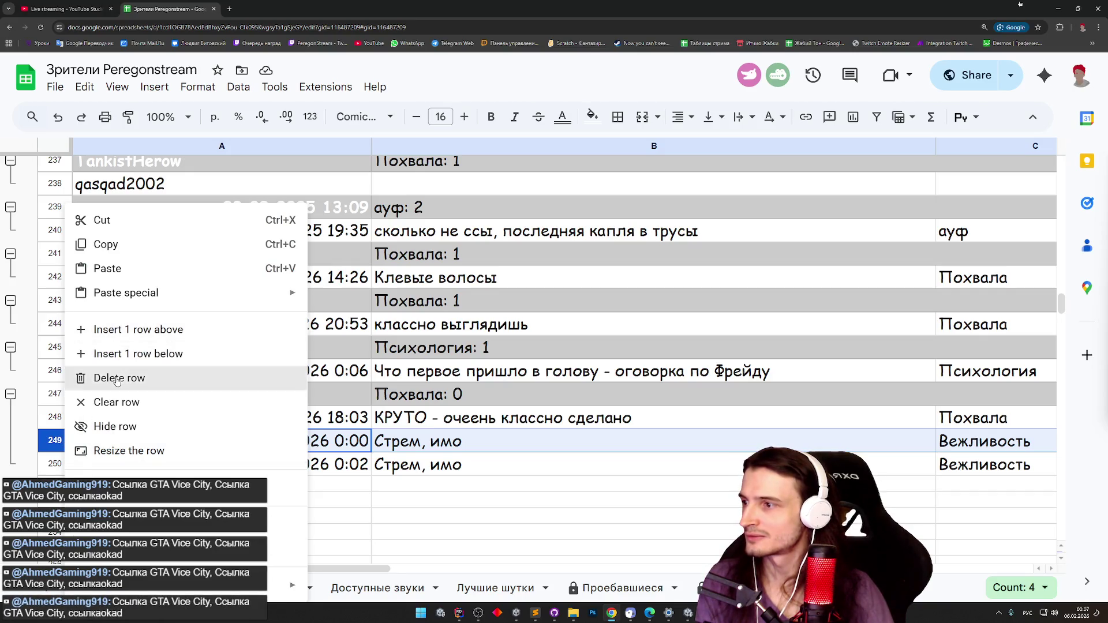
pyautogui.click(116, 378)
# Clear the empty row 250 and delete the remaining 'Стрем, имо' row.
pyautogui.rightClick(57, 460)
pyautogui.click(112, 261)
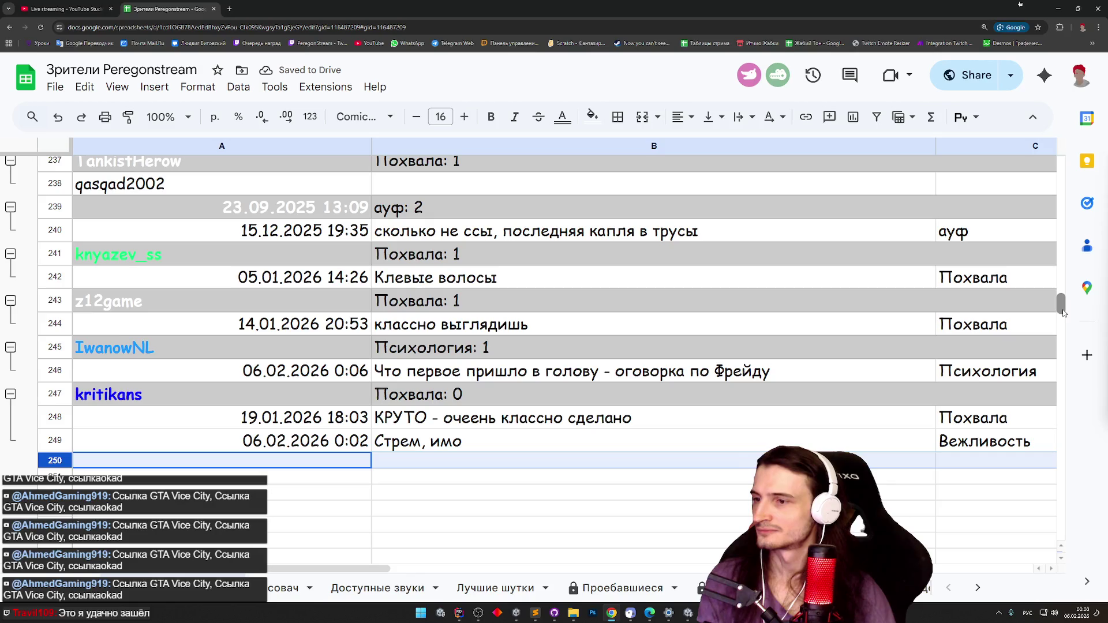
pyautogui.rightClick(55, 440)
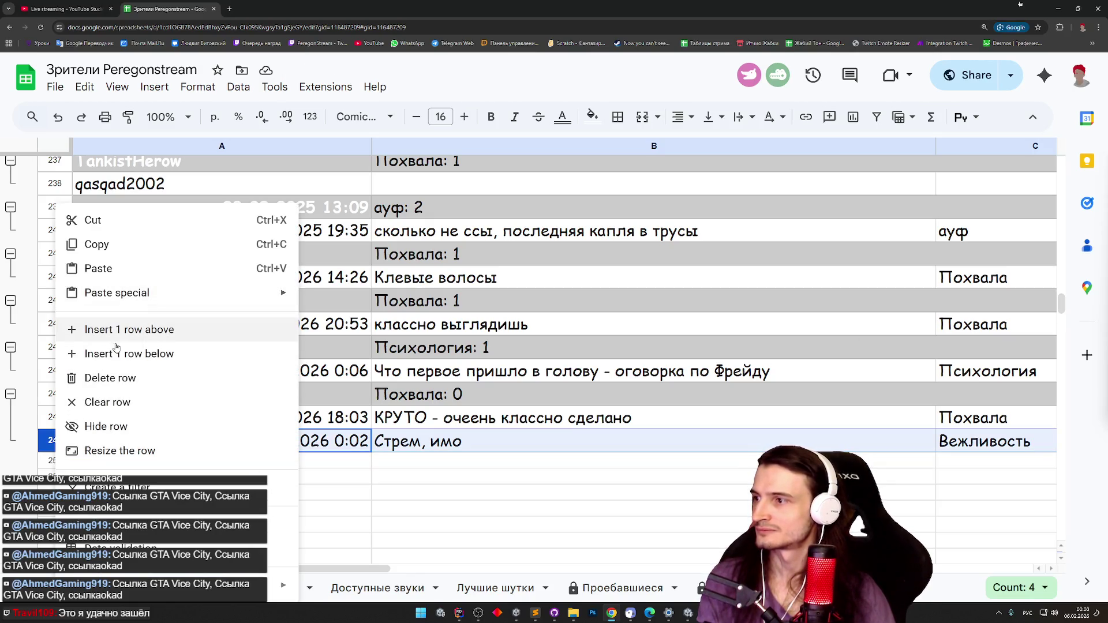
pyautogui.click(110, 378)
pyautogui.moveTo(372, 567)
pyautogui.mouseDown()
pyautogui.moveTo(569, 566)
pyautogui.moveTo(372, 567)
pyautogui.mouseUp()
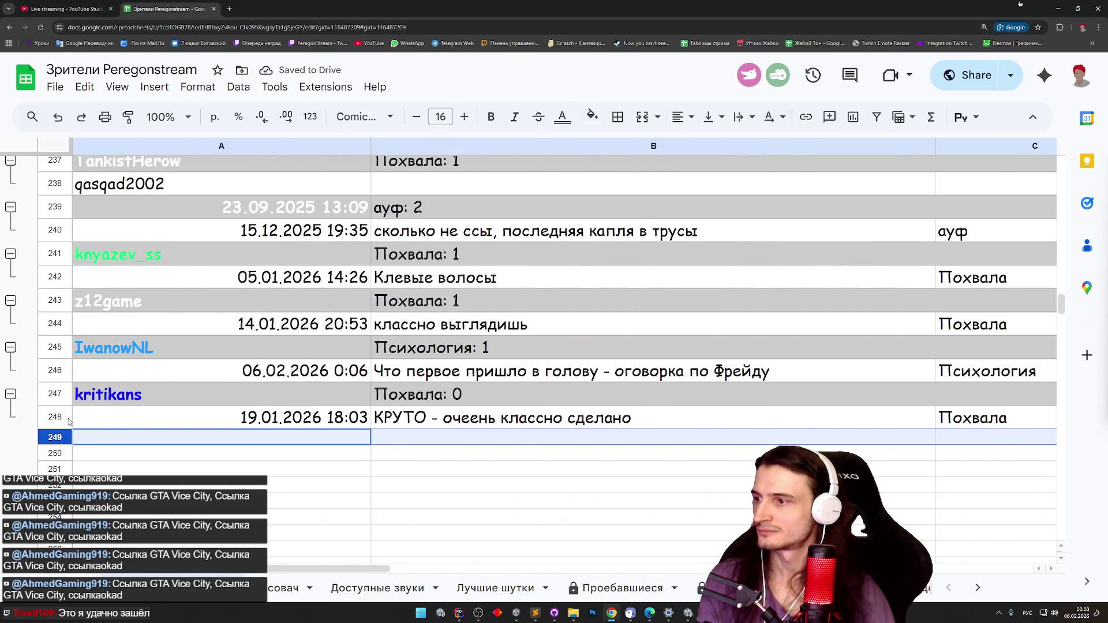
pyautogui.click(187, 456)
pyautogui.moveTo(308, 571)
pyautogui.mouseDown()
pyautogui.moveTo(414, 575)
pyautogui.moveTo(306, 573)
pyautogui.mouseUp()
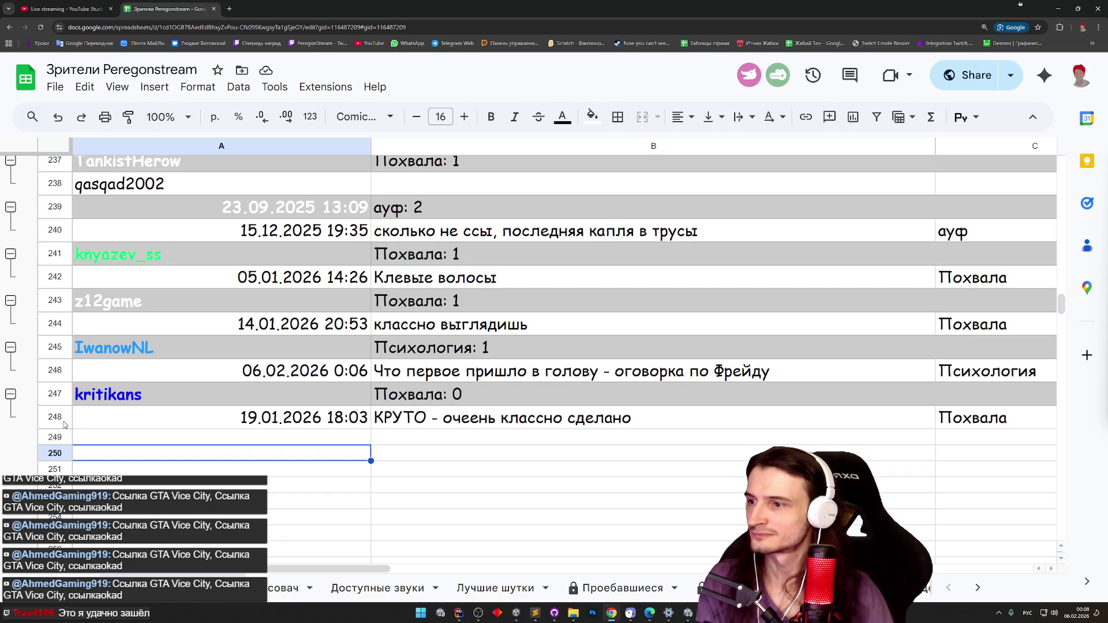
# Copy the kritikans rows 247–248 and erase their contents.
pyautogui.moveTo(64, 426); pyautogui.dragTo(60, 398)
pyautogui.rightClick(61, 398)
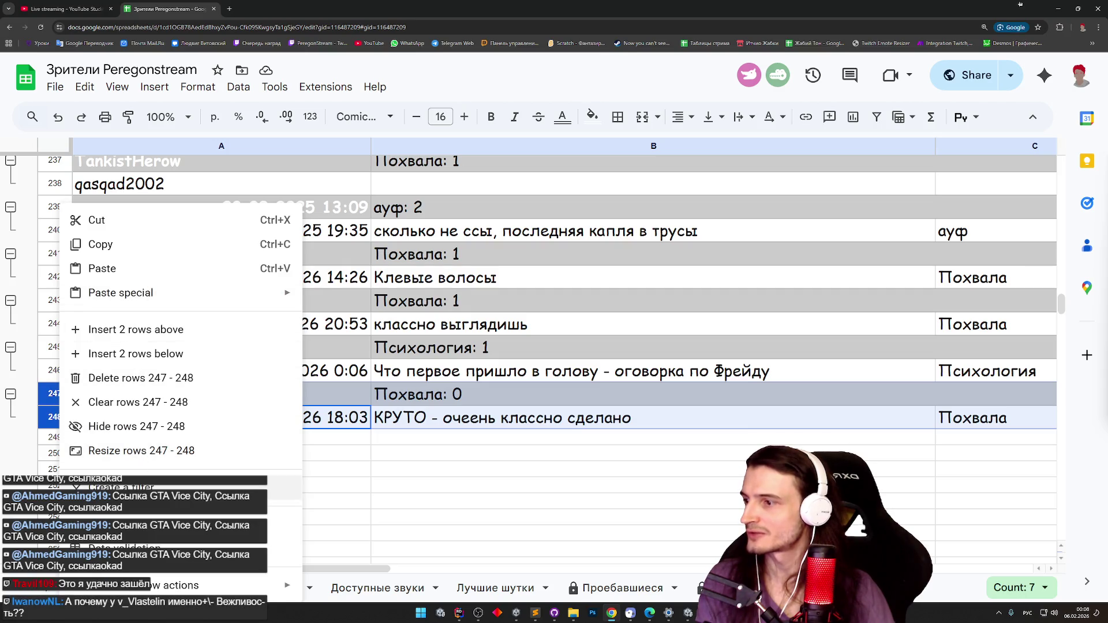
pyautogui.click(101, 244)
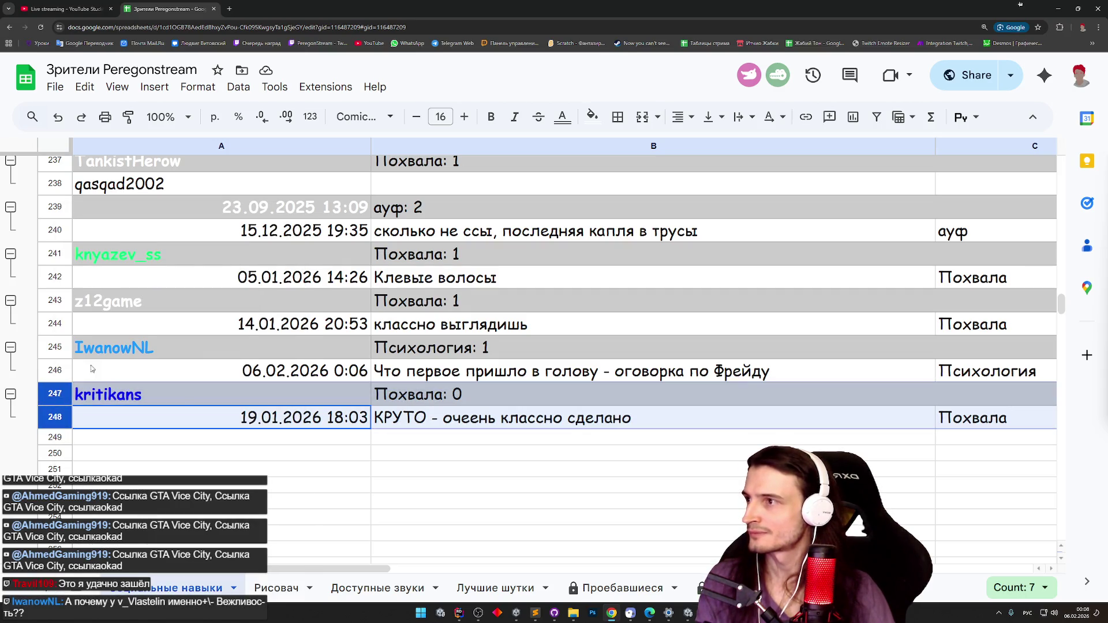
pyautogui.press('Delete')
pyautogui.click(193, 420)
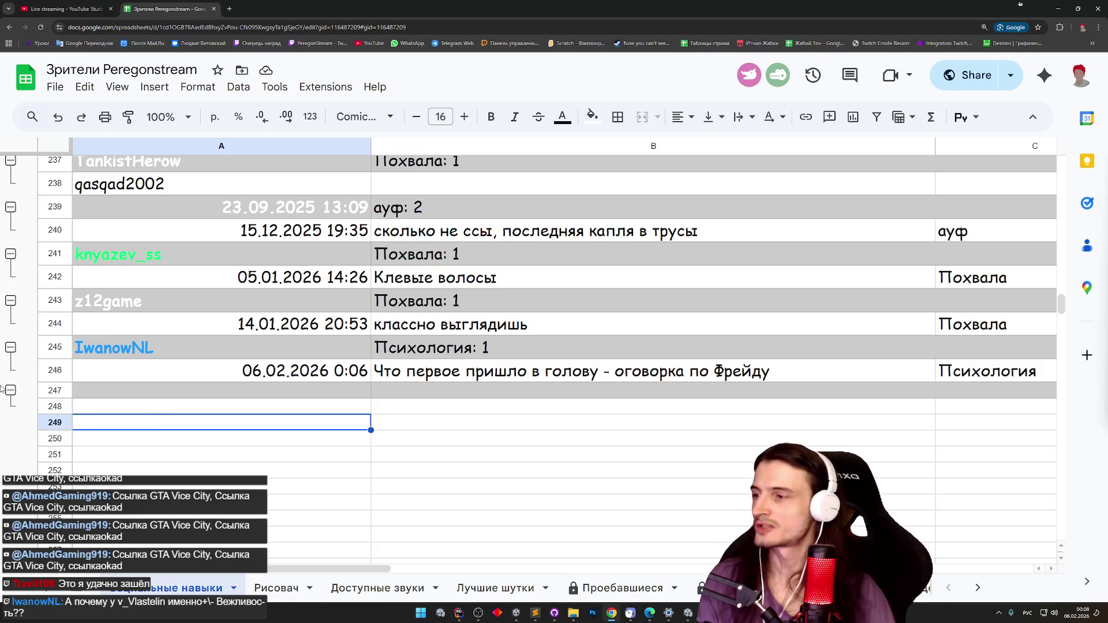
pyautogui.click(53, 392)
pyautogui.rightClick(55, 392)
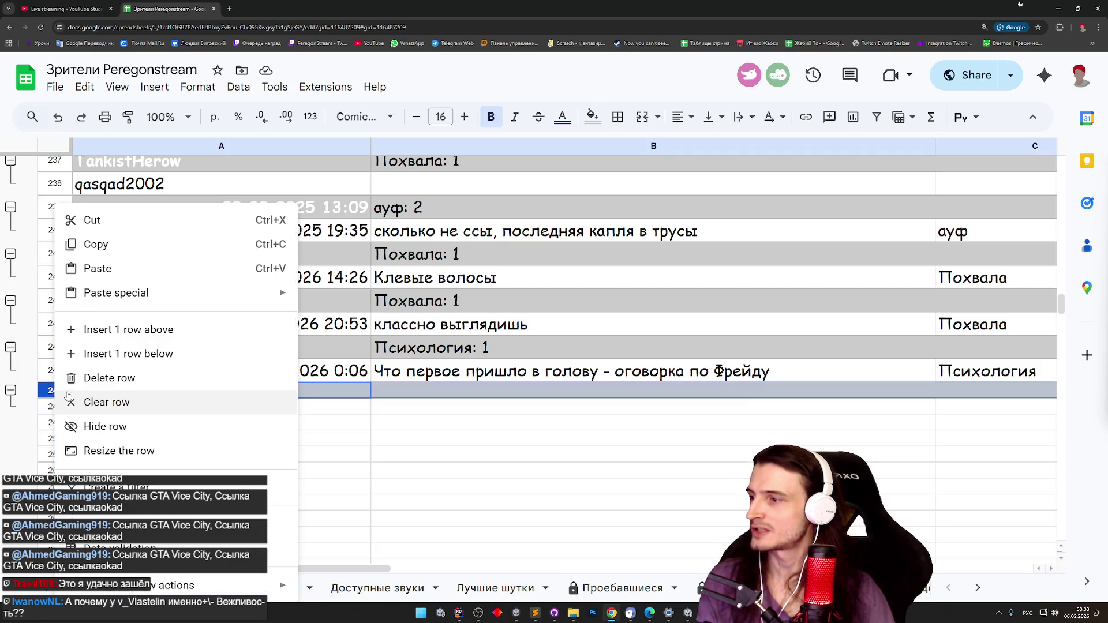
pyautogui.click(107, 381)
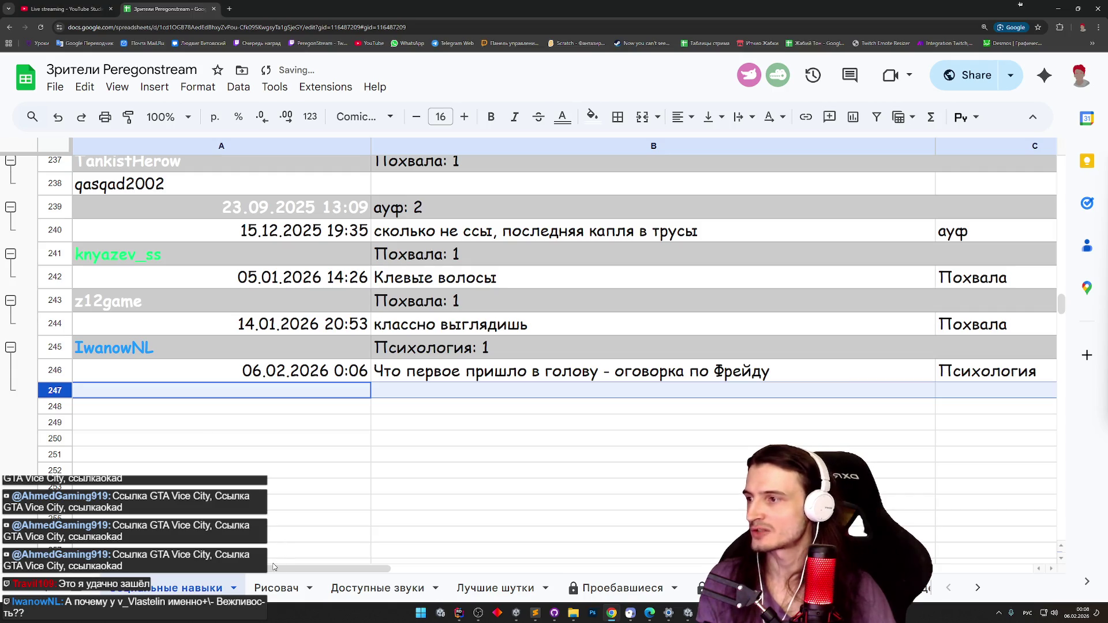
pyautogui.moveTo(274, 567)
pyautogui.mouseDown()
pyautogui.moveTo(433, 567)
pyautogui.moveTo(331, 560)
pyautogui.moveTo(214, 440)
pyautogui.mouseUp()
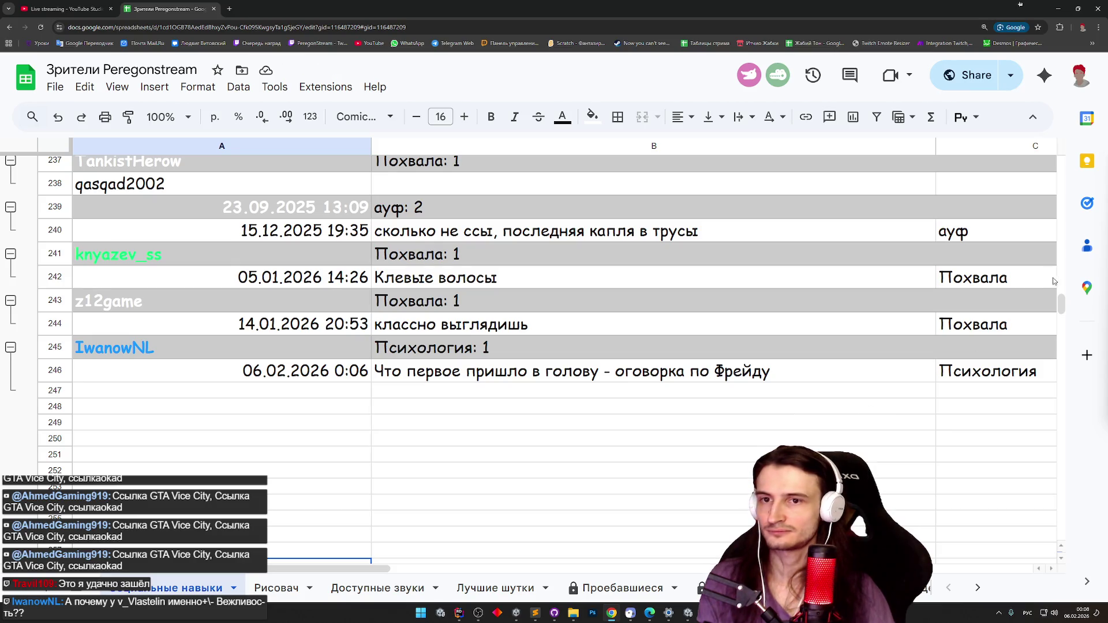
pyautogui.moveTo(1064, 303); pyautogui.dragTo(1065, 298)
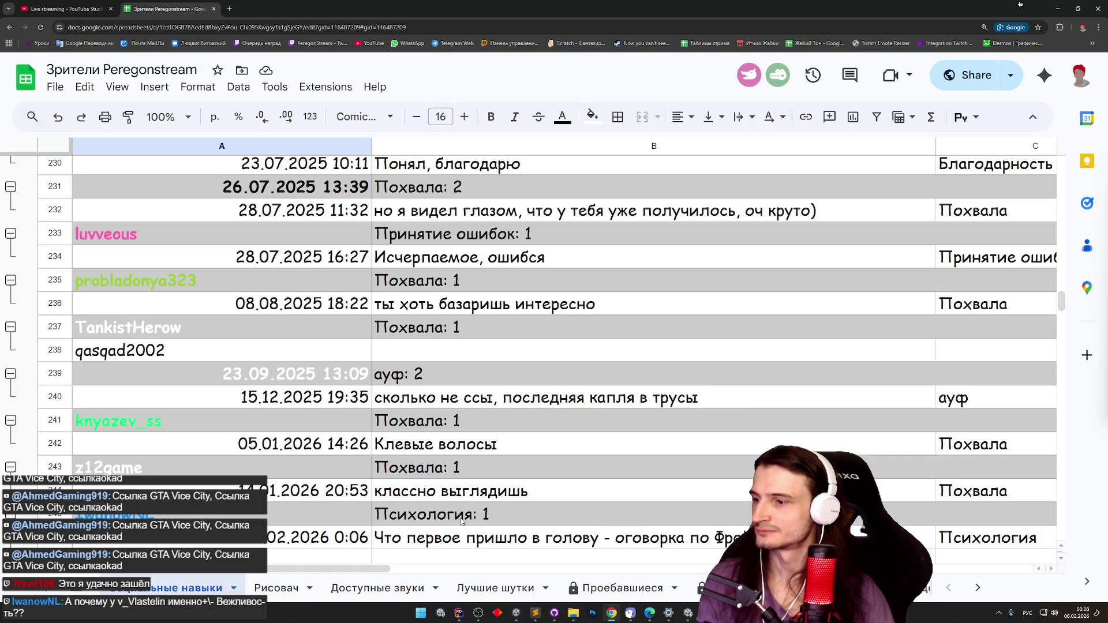
# Delete rows 239–240, the ауф viewer entry.
pyautogui.doubleClick(173, 379)
pyautogui.tripleClick(136, 377)
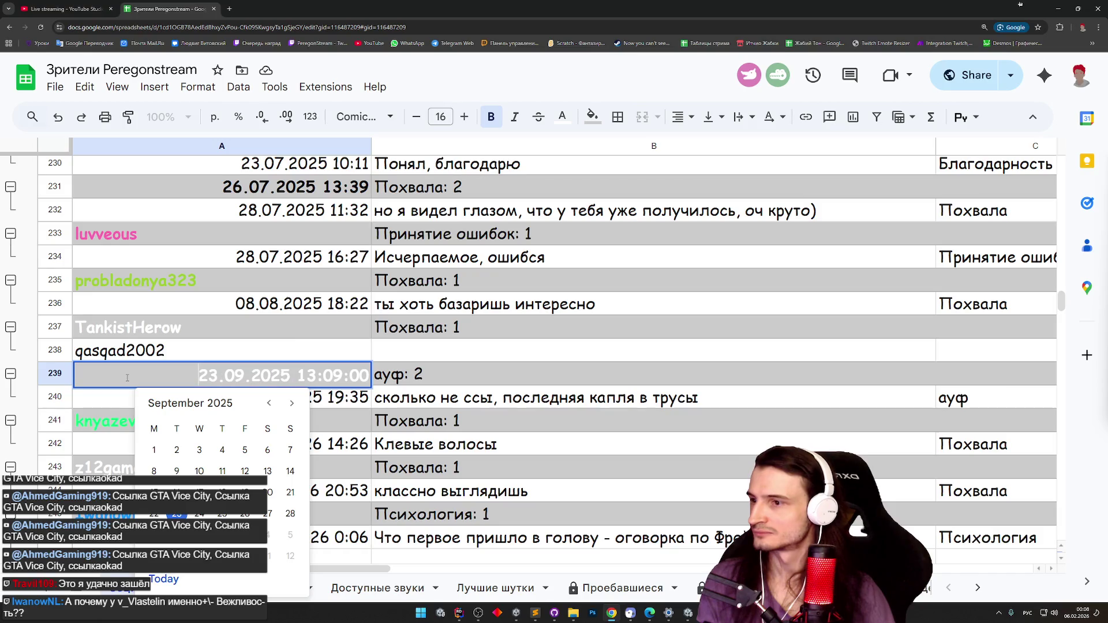
pyautogui.click(103, 406)
pyautogui.keyDown('shift'); pyautogui.click(64, 383); pyautogui.keyUp('shift')
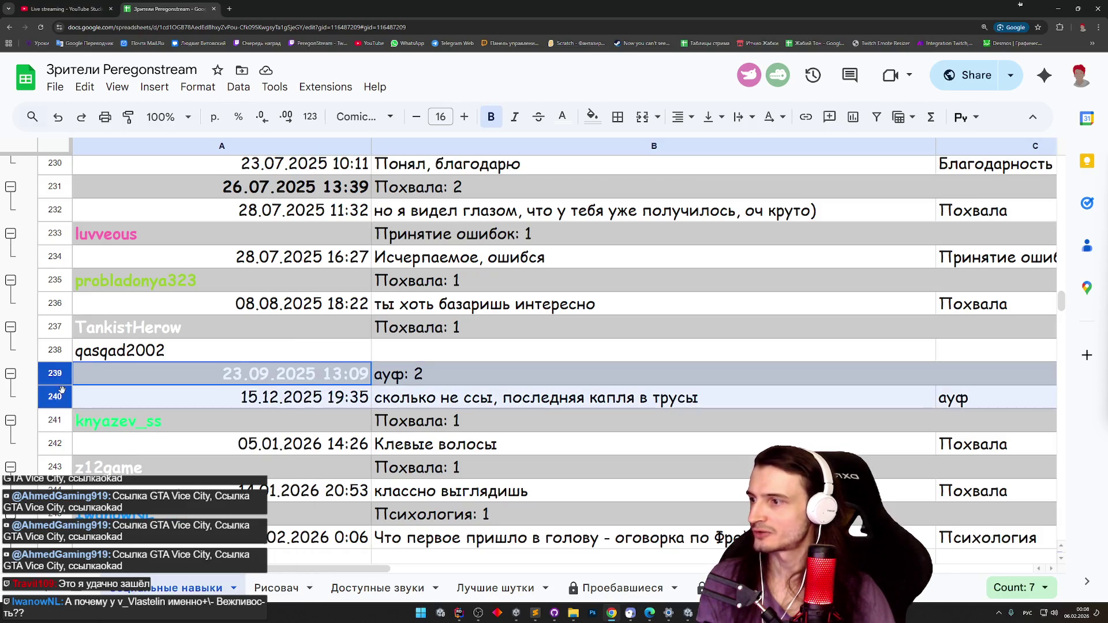
pyautogui.rightClick(64, 384)
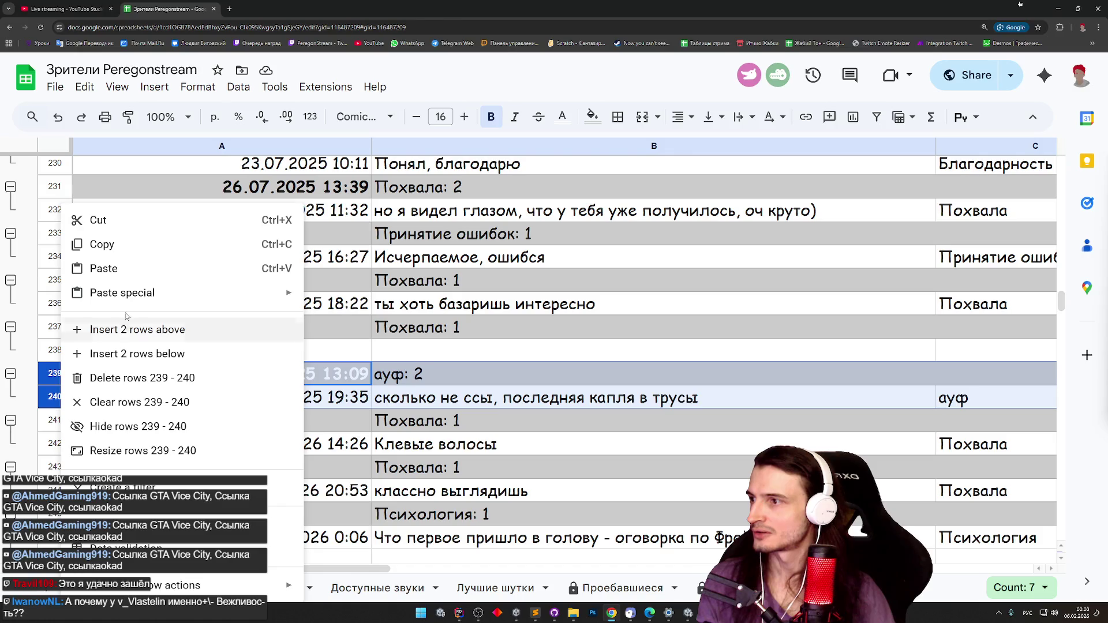
pyautogui.click(170, 379)
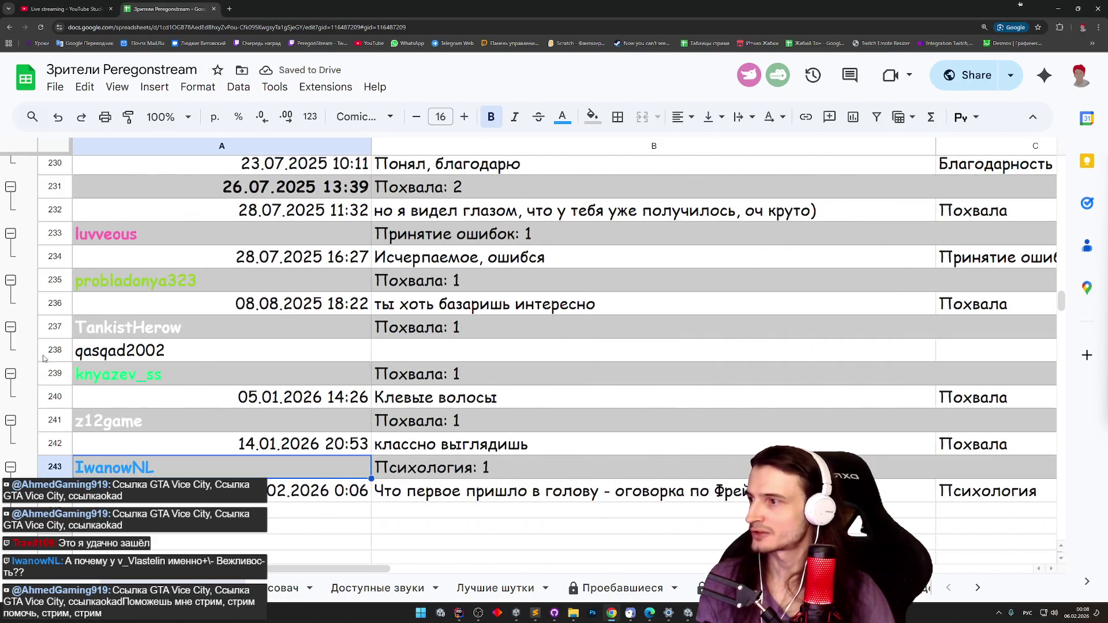
# Delete the duplicated rows 237–238 and select the row dated 26.07.2025 13:39.
pyautogui.moveTo(55, 350); pyautogui.dragTo(54, 327)
pyautogui.rightClick(58, 331)
pyautogui.click(110, 376)
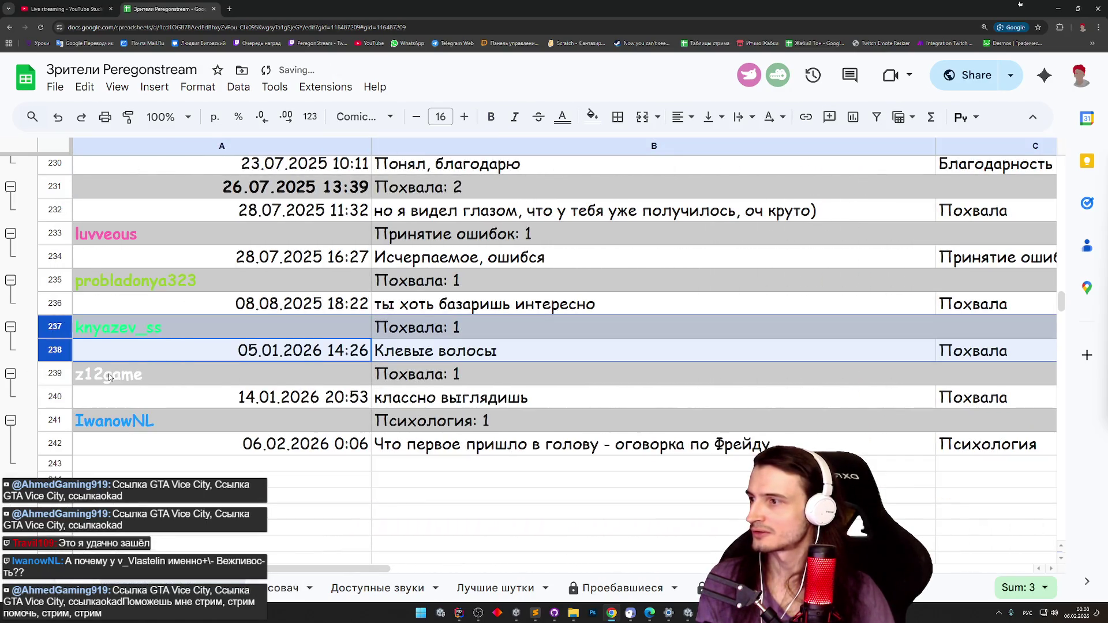
pyautogui.scroll(2, 162, 384)
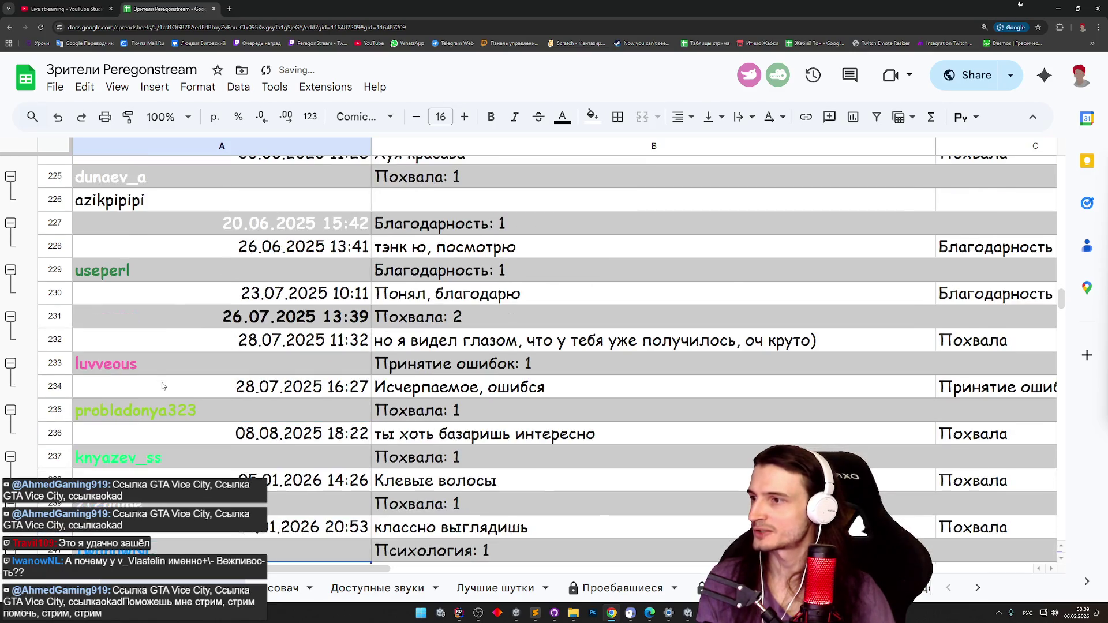
pyautogui.click(56, 322)
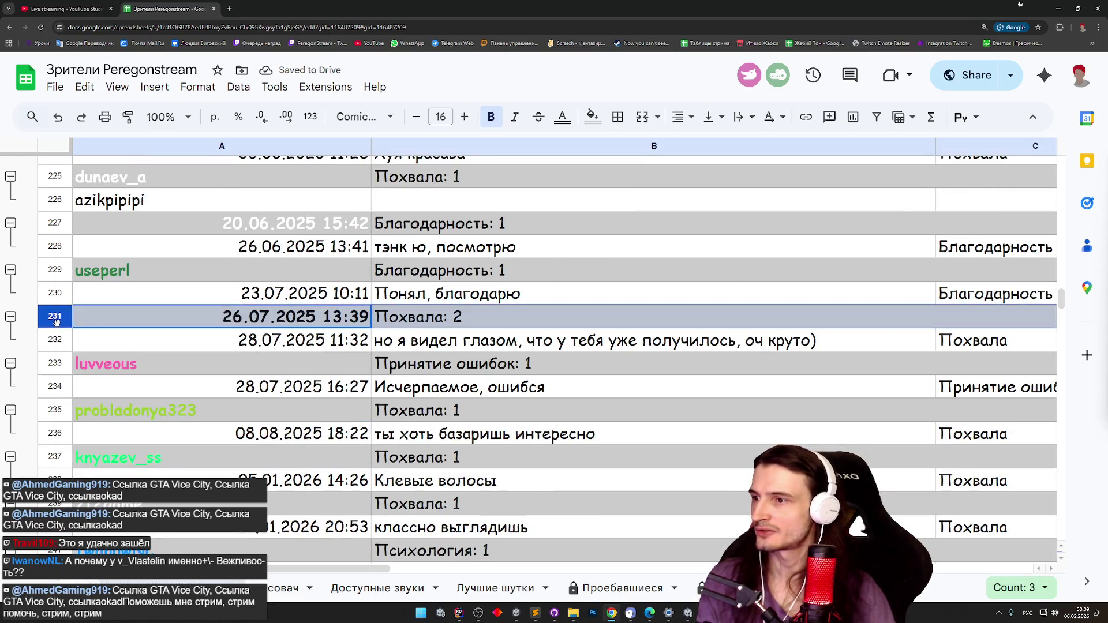
# Delete the duplicate blocks at rows 229–232 and then rows 225–228.
pyautogui.moveTo(59, 337); pyautogui.dragTo(59, 271)
pyautogui.rightClick(59, 271)
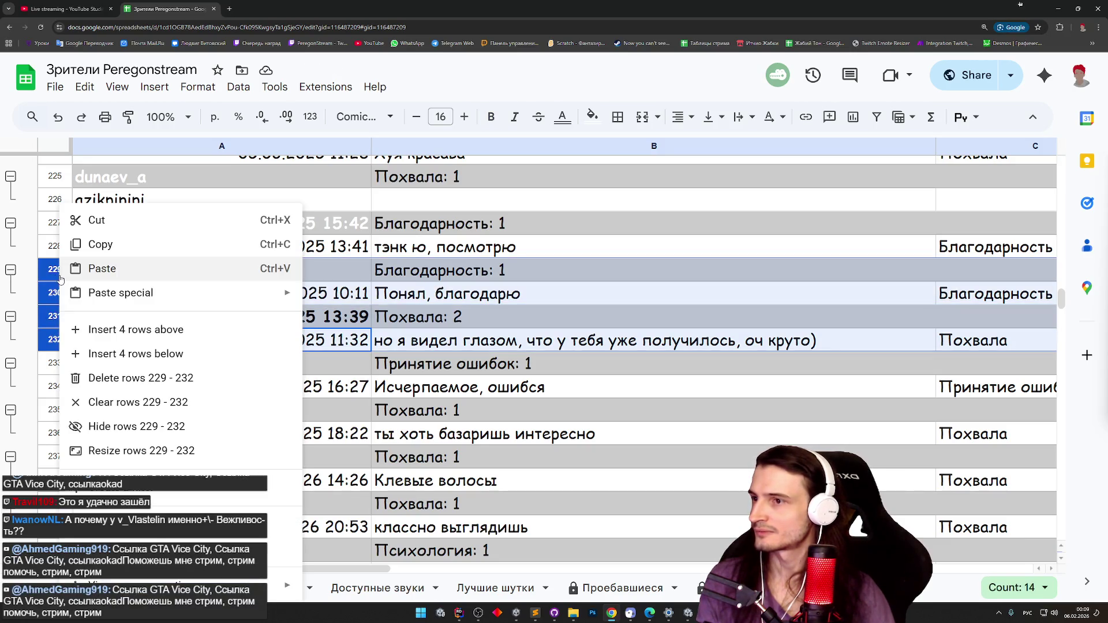
pyautogui.click(132, 379)
pyautogui.scroll(2, 132, 357)
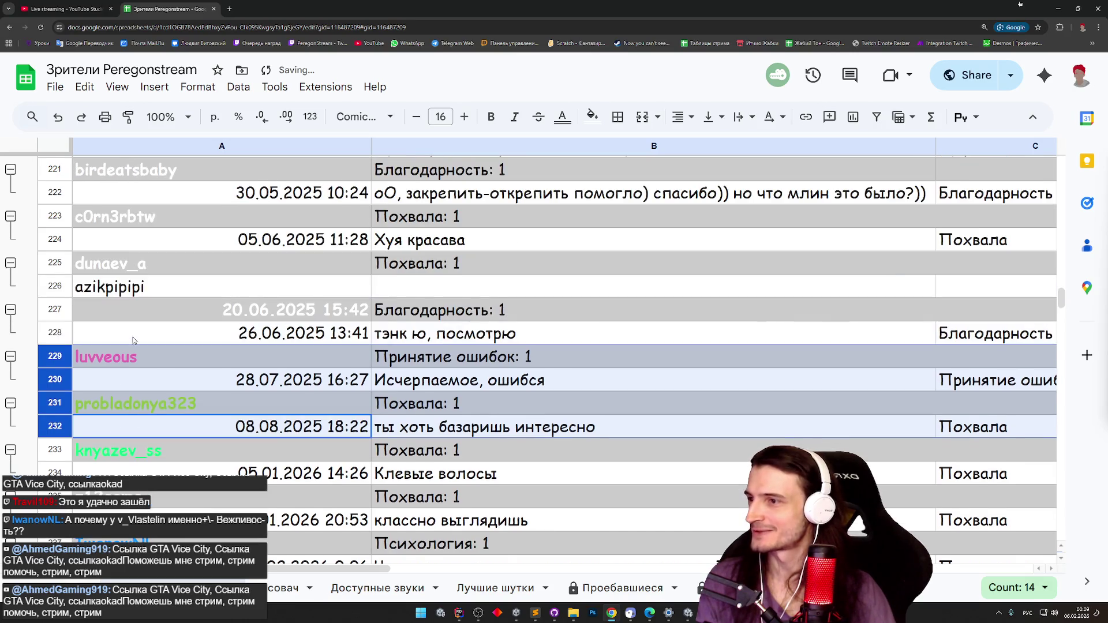
pyautogui.click(61, 310)
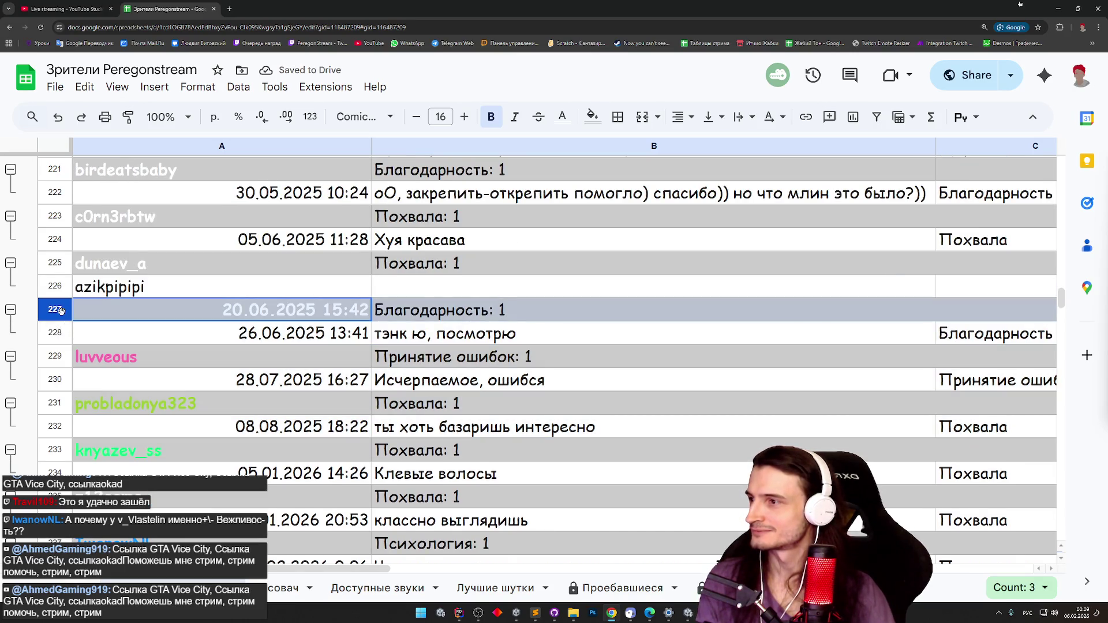
pyautogui.moveTo(60, 310); pyautogui.dragTo(52, 332)
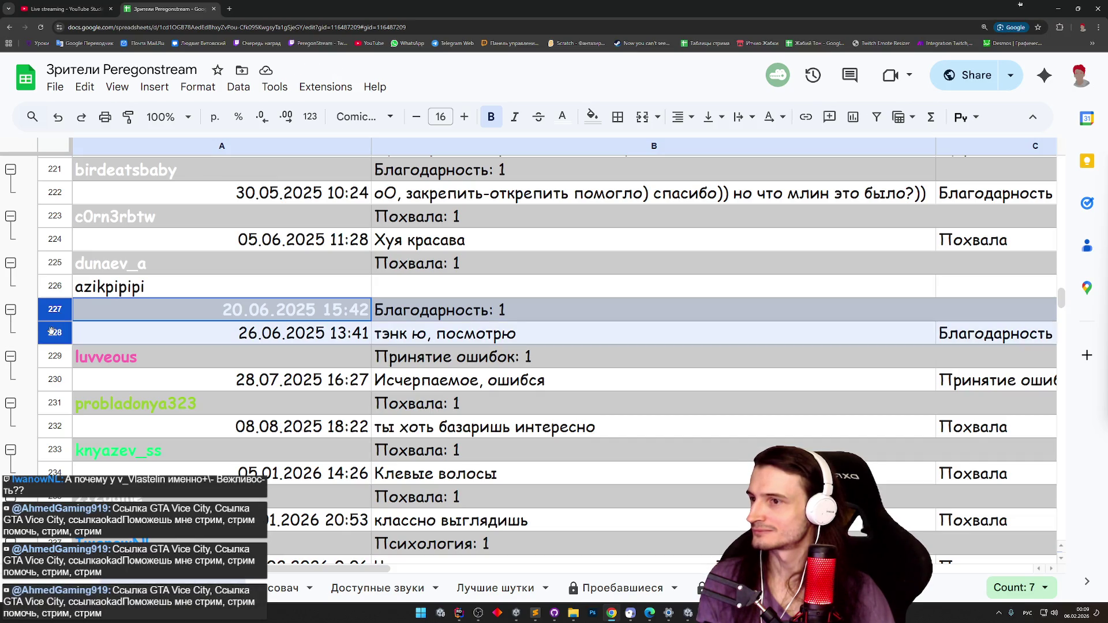
pyautogui.click(94, 348)
pyautogui.click(60, 331)
pyautogui.moveTo(60, 332); pyautogui.dragTo(54, 265)
pyautogui.rightClick(55, 266)
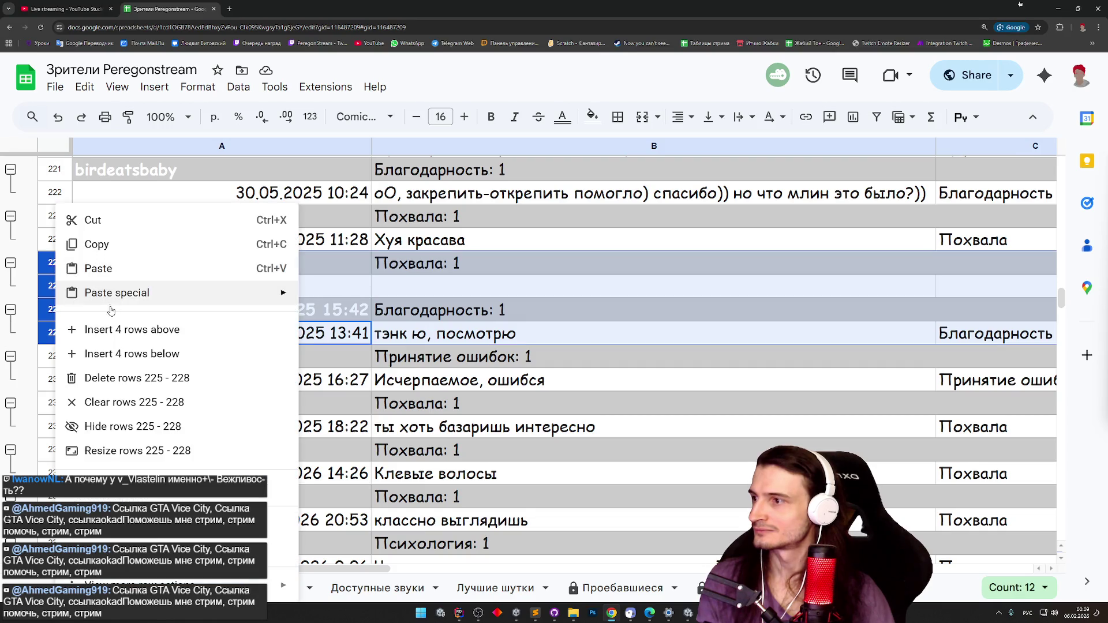
pyautogui.click(133, 378)
# Delete the duplicate rows 219–220.
pyautogui.click(180, 495)
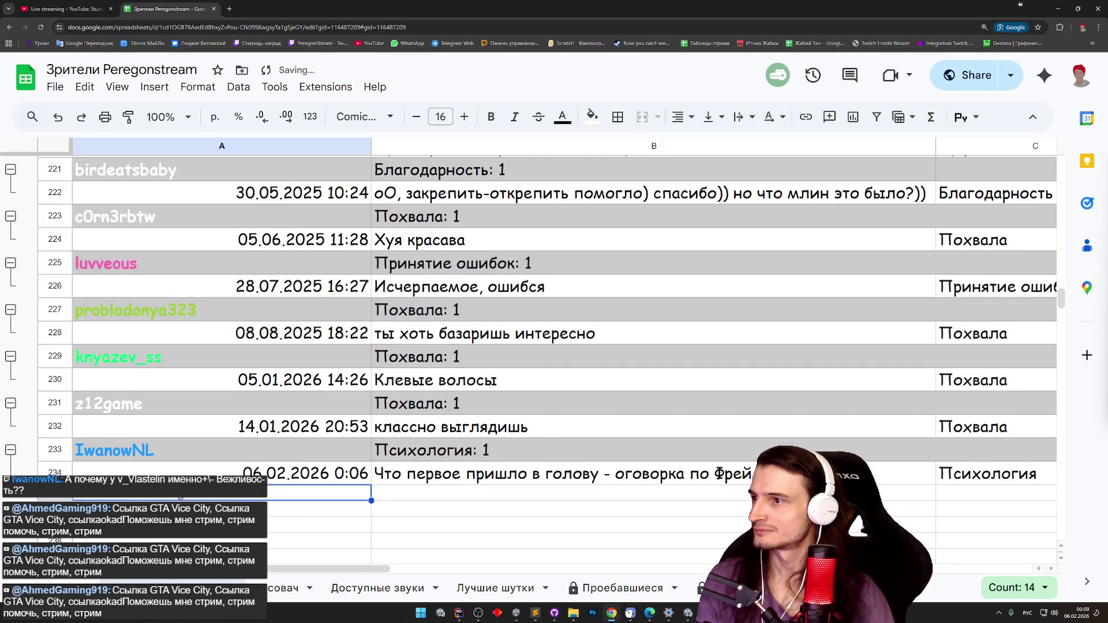
pyautogui.scroll(5, 180, 495)
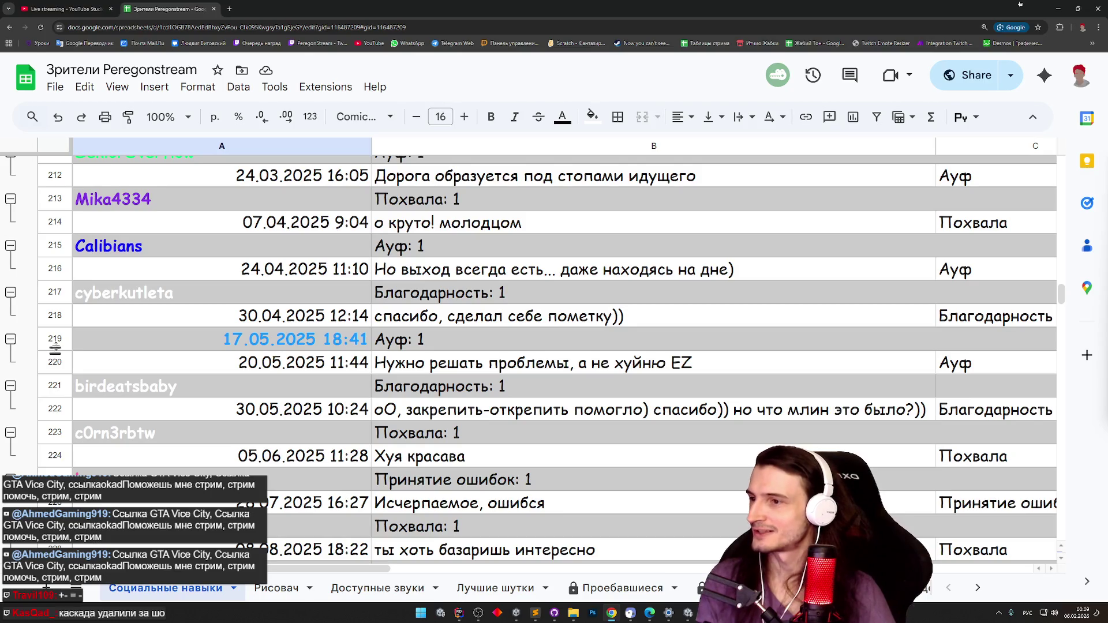
pyautogui.moveTo(56, 342); pyautogui.dragTo(58, 357)
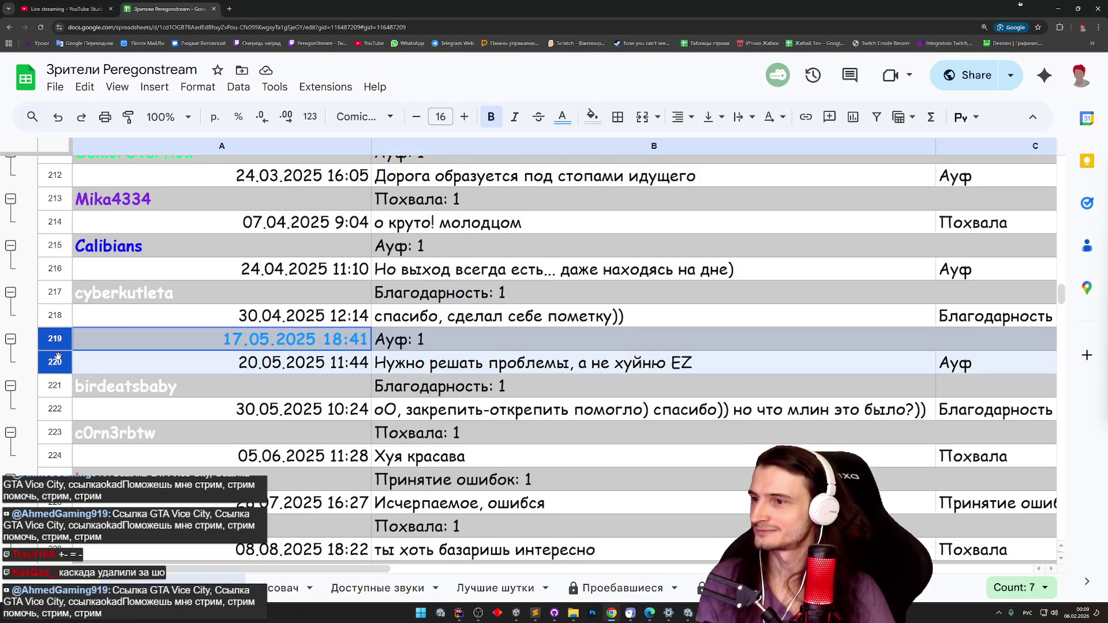
pyautogui.rightClick(59, 341)
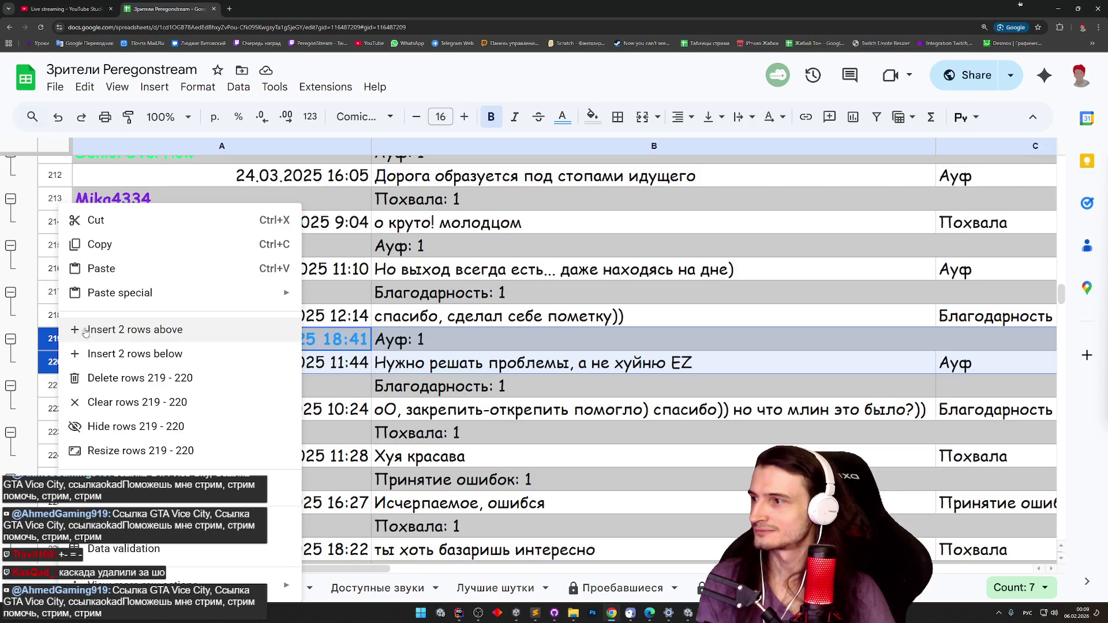
pyautogui.click(130, 378)
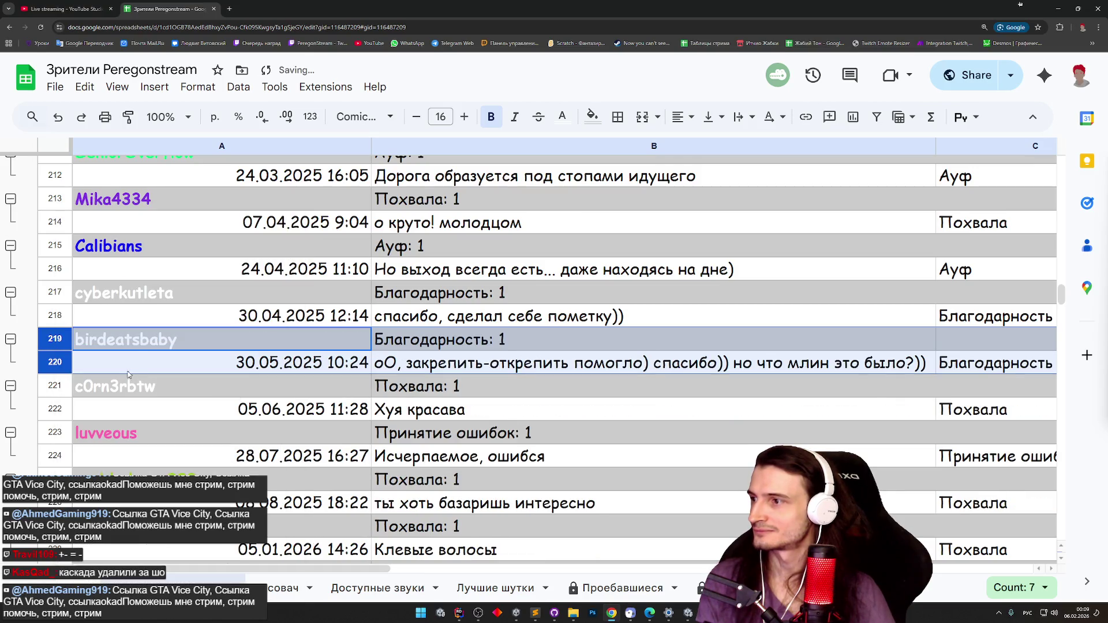
# Scroll up to the empty viewer row 198 and bring up its row options.
pyautogui.click(149, 318)
pyautogui.scroll(3, 159, 317)
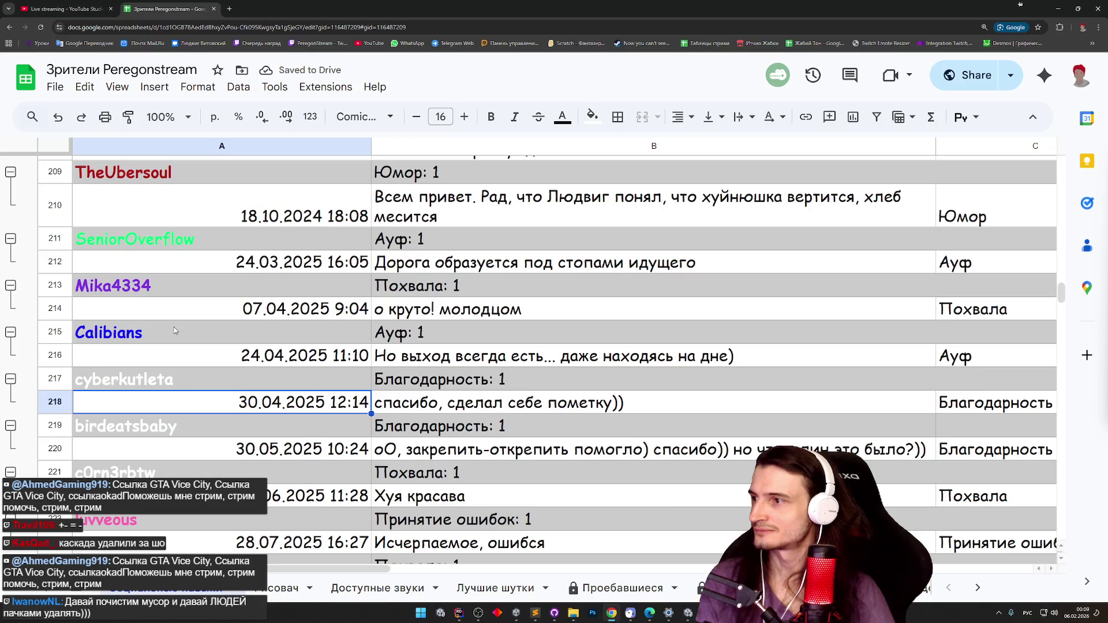
pyautogui.scroll(5, 175, 331)
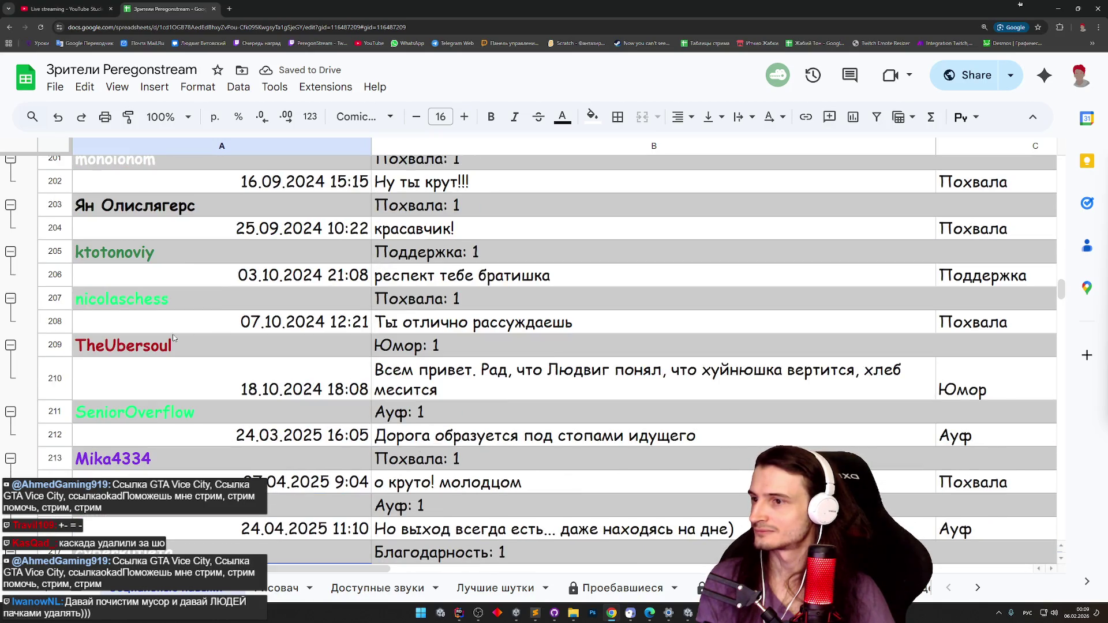
pyautogui.scroll(4, 182, 359)
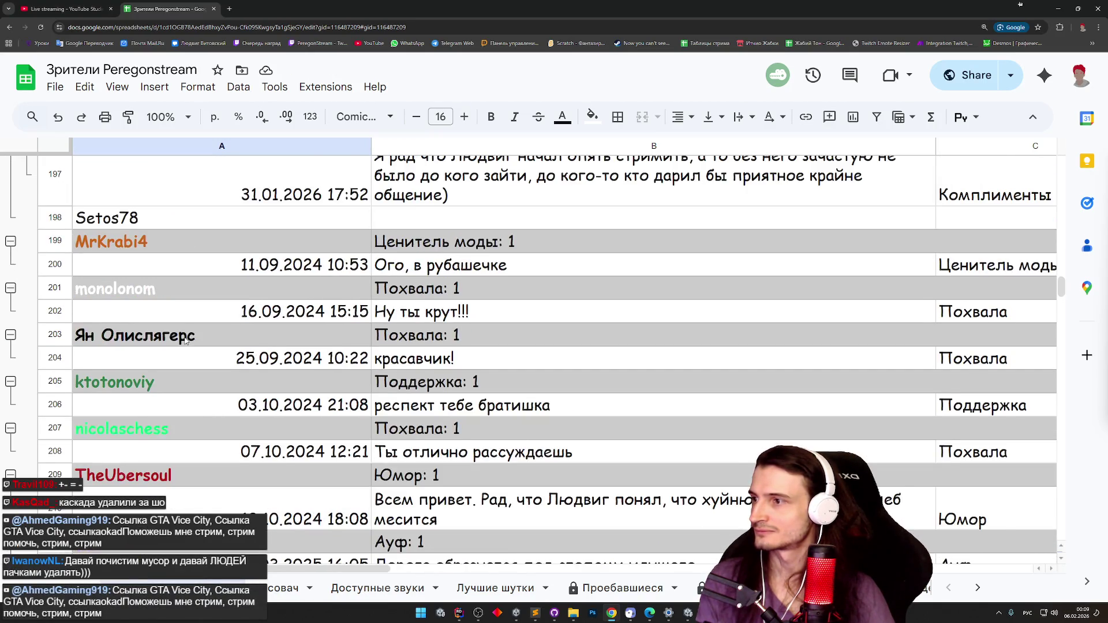
pyautogui.scroll(2, 185, 341)
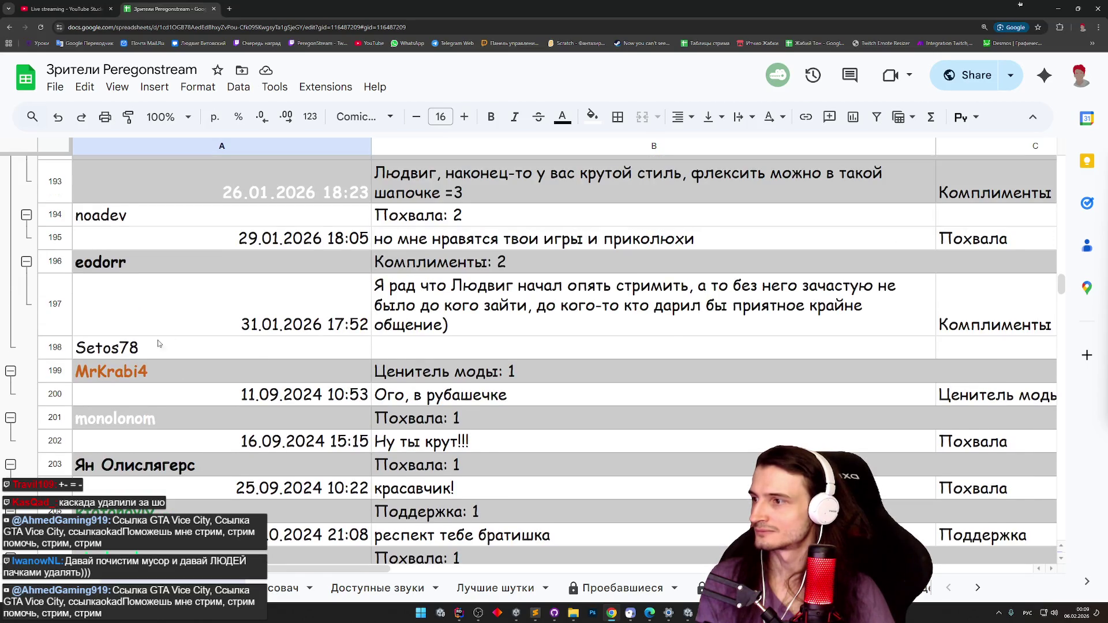
pyautogui.rightClick(63, 350)
# Delete empty row 198 and add the missing leading 'D' to the viewer name in A196.
pyautogui.click(116, 380)
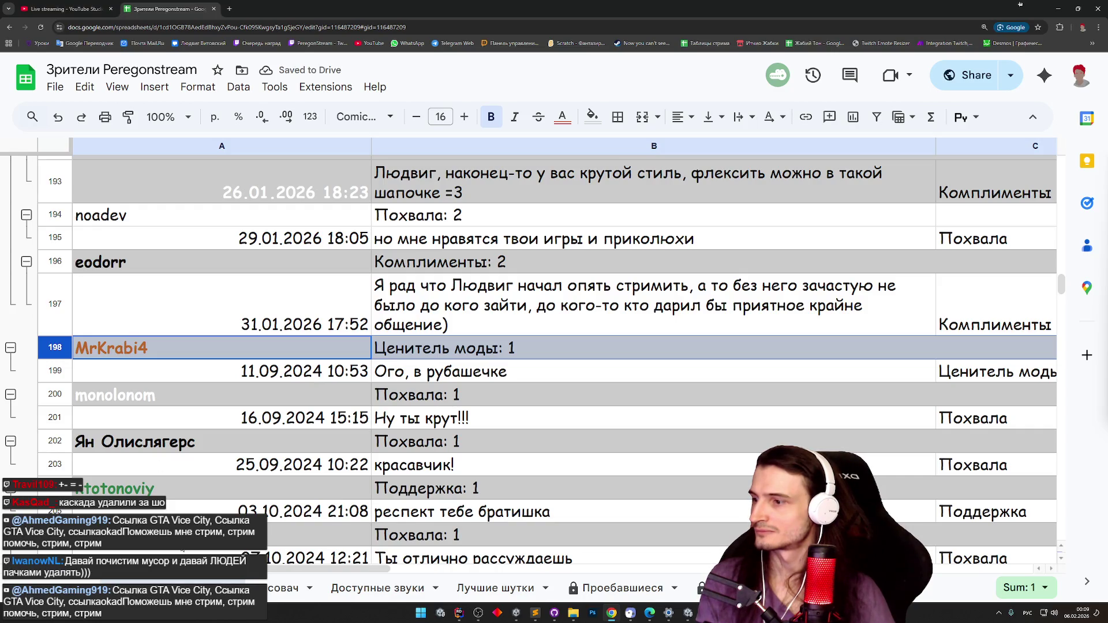
pyautogui.doubleClick(99, 263)
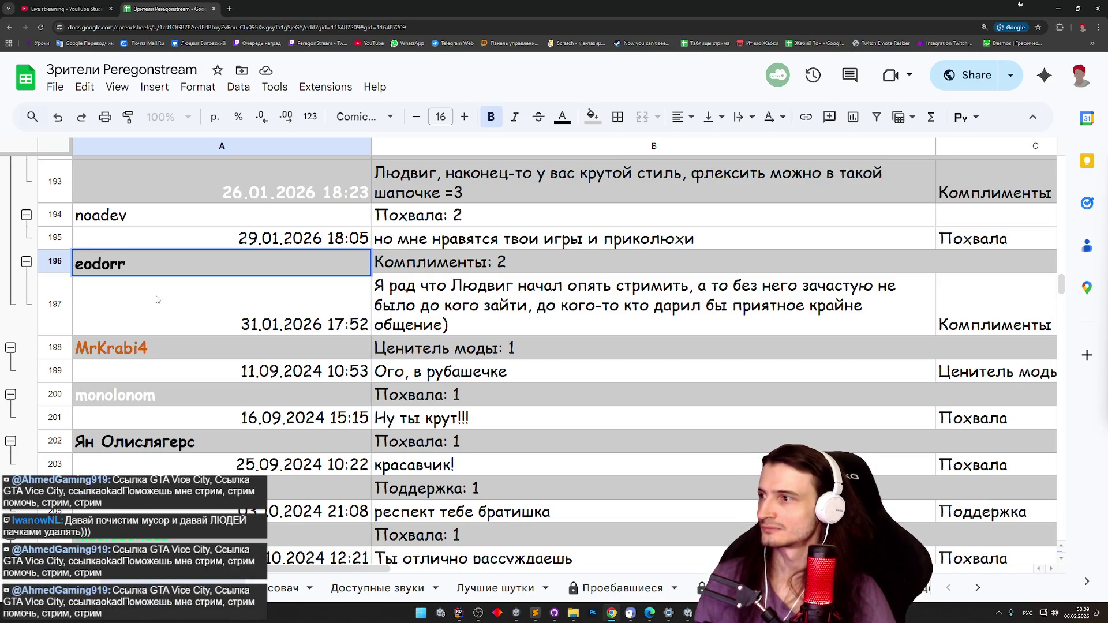
pyautogui.press('super+space')
pyautogui.write('S')
pyautogui.press('BackSpace')
pyautogui.write('D')
pyautogui.press('Return')
pyautogui.scroll(3, 161, 306)
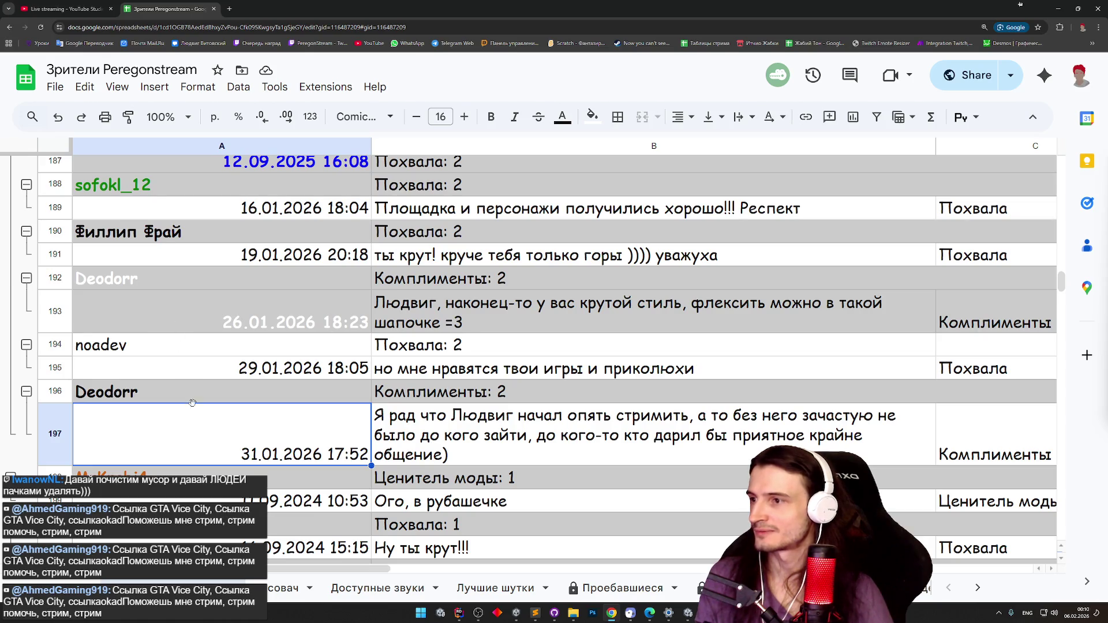
# Delete rows 196–197.
pyautogui.moveTo(195, 421); pyautogui.dragTo(774, 417)
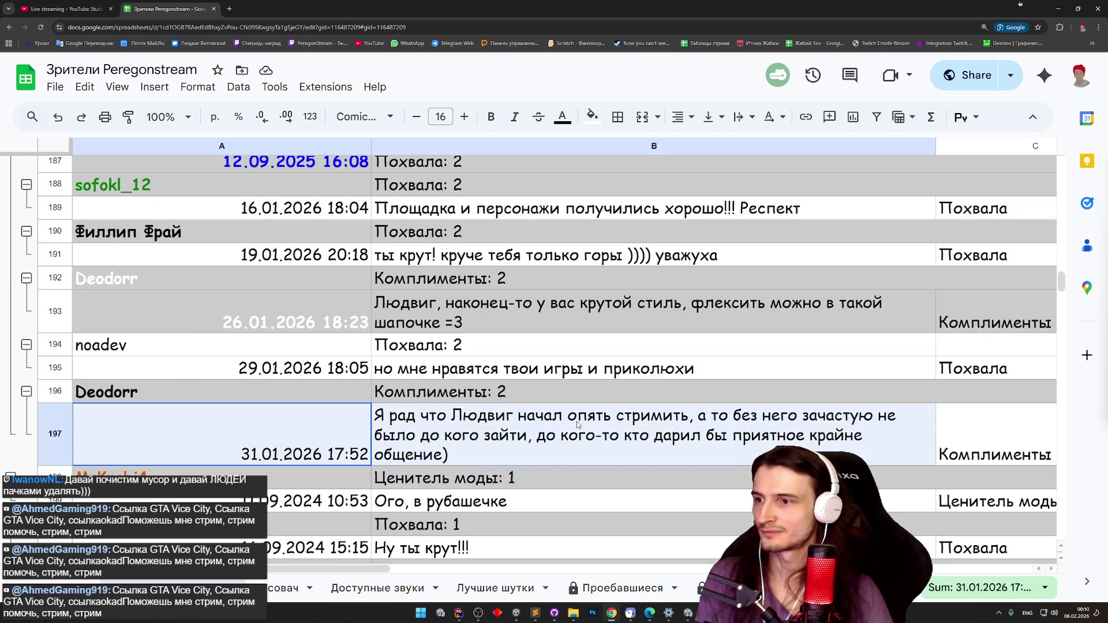
pyautogui.keyDown('shift'); pyautogui.click(58, 392); pyautogui.keyUp('shift')
pyautogui.rightClick(58, 393)
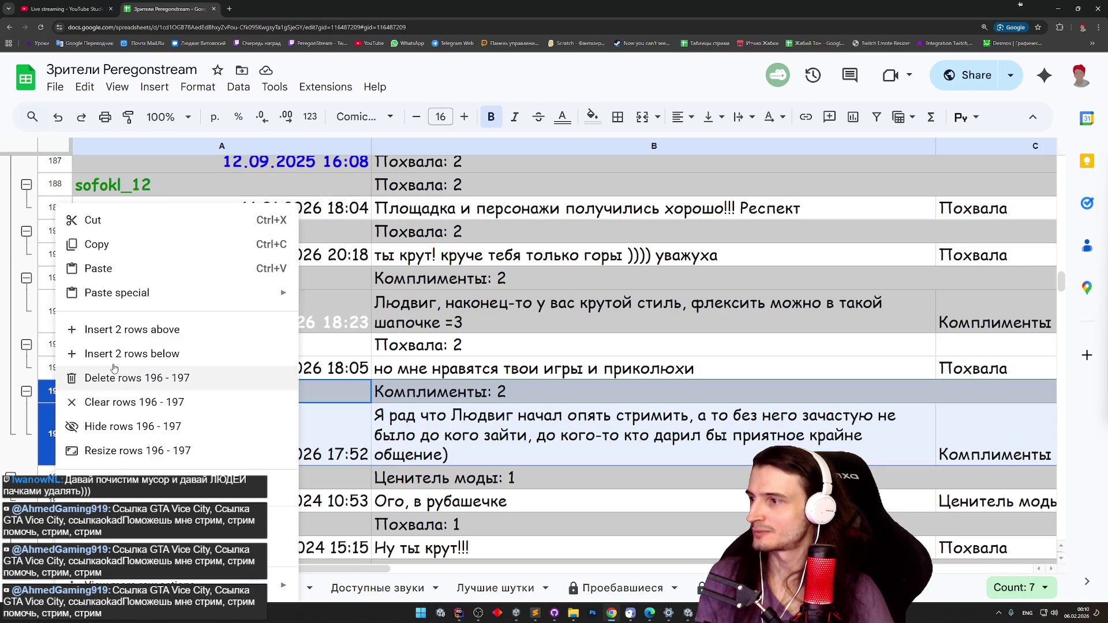
pyautogui.click(137, 378)
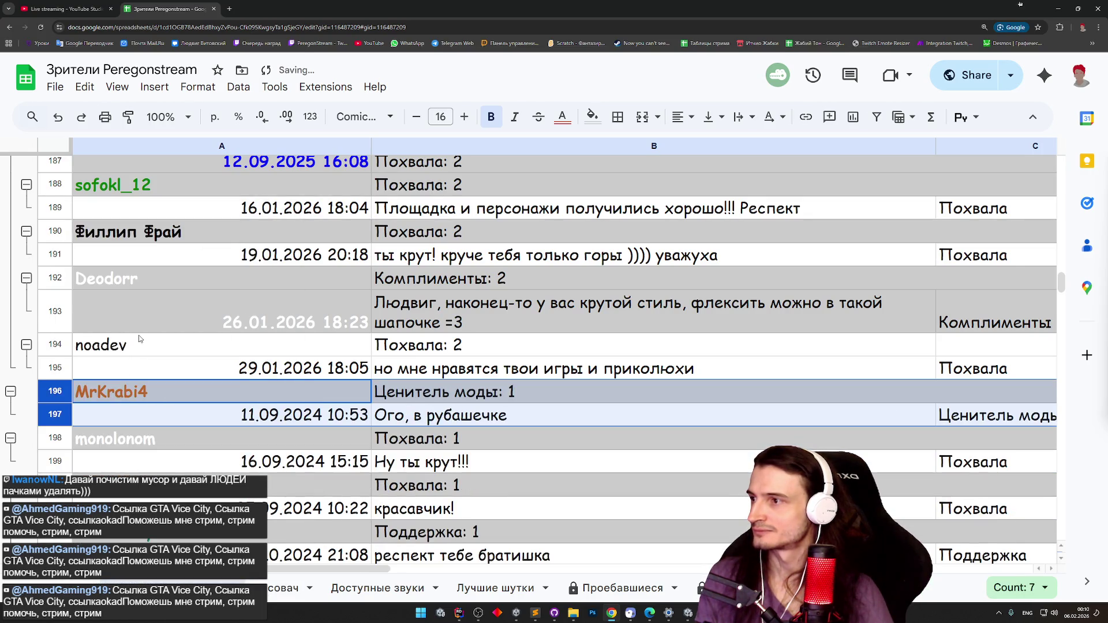
# Delete row 187, the entry dated 12.09.2025 16:08.
pyautogui.scroll(2, 142, 338)
pyautogui.scroll(-1, 143, 337)
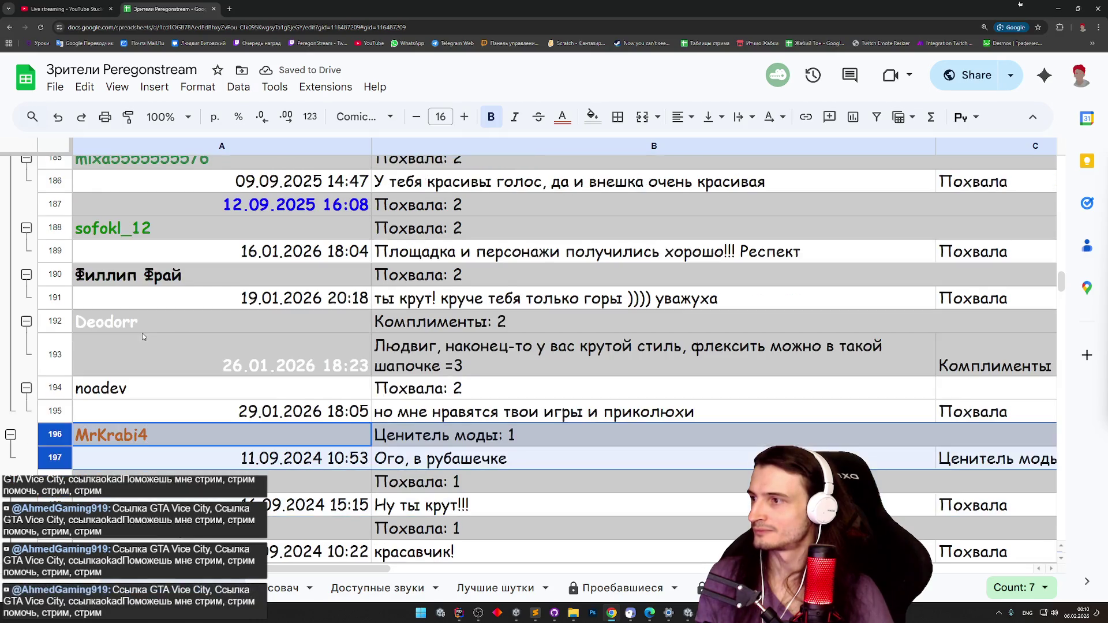
pyautogui.scroll(-1, 144, 334)
pyautogui.scroll(3, 124, 310)
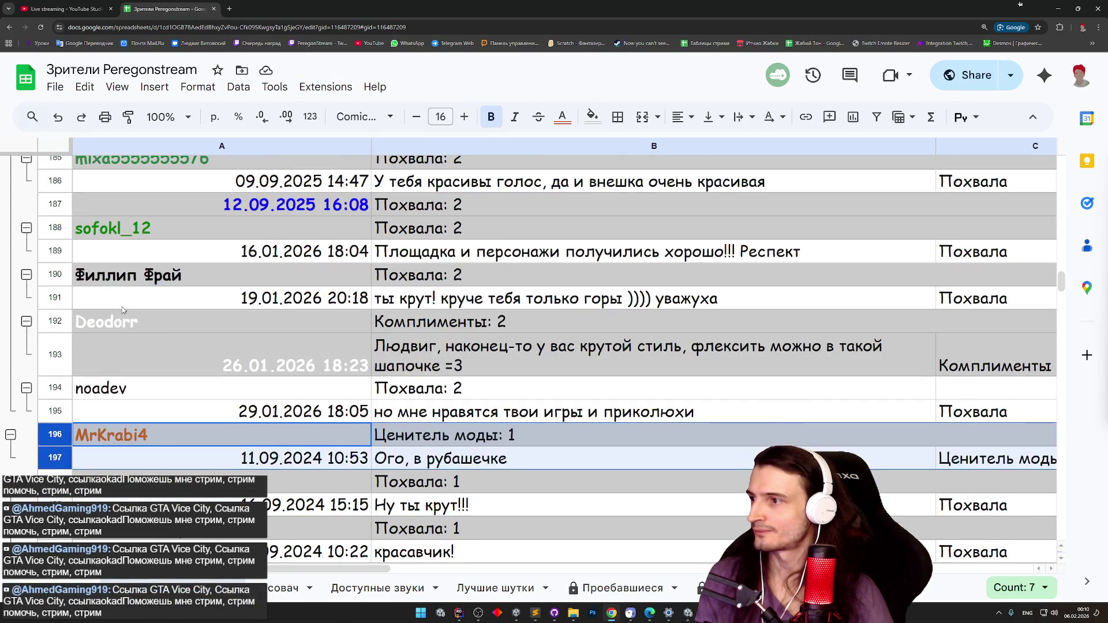
pyautogui.click(63, 291)
pyautogui.scroll(1, 66, 291)
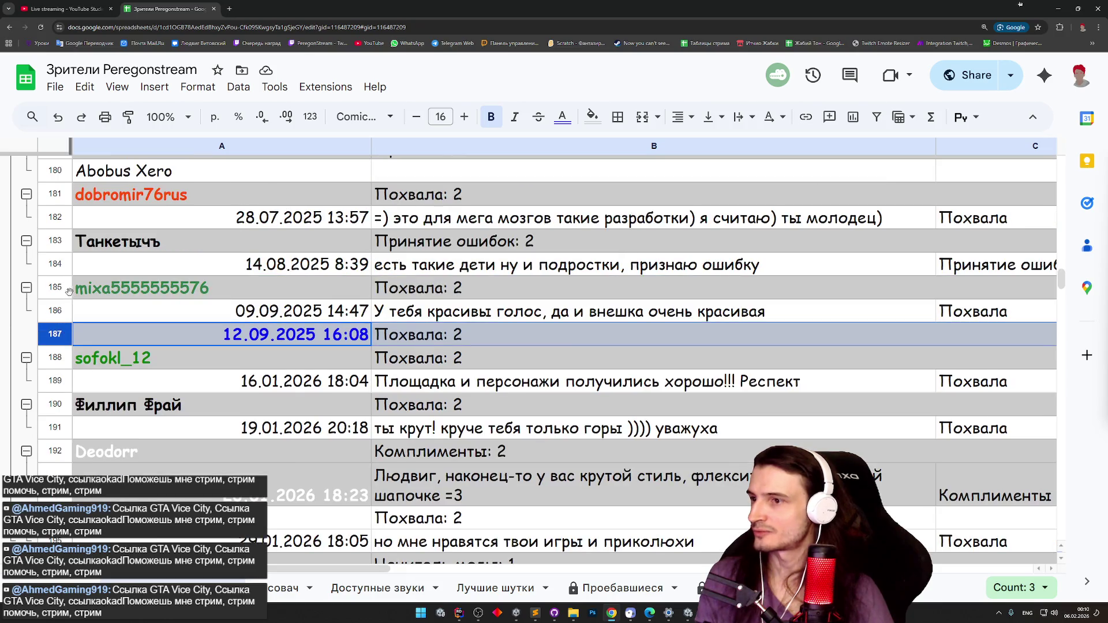
pyautogui.rightClick(55, 332)
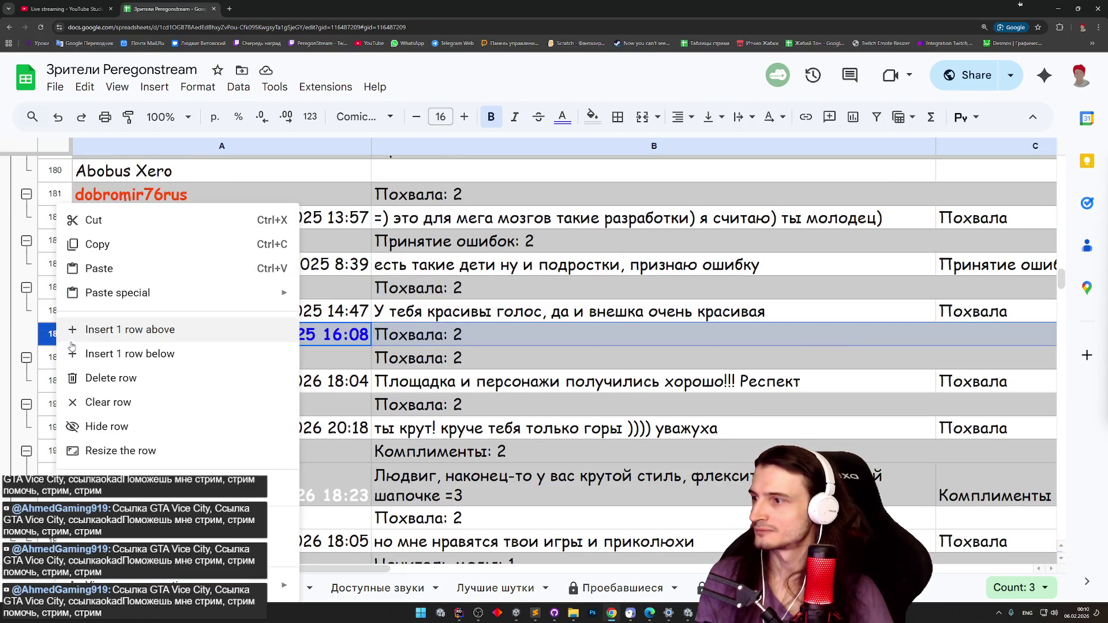
pyautogui.click(97, 376)
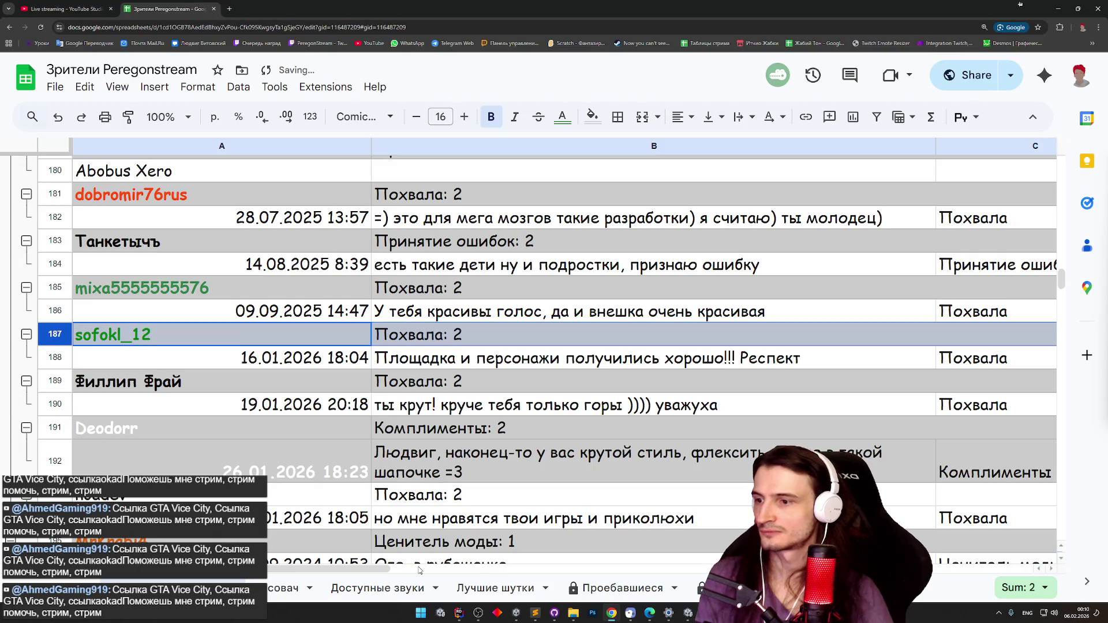
# Delete the duplicate viewer rows 179–180.
pyautogui.hscroll(5, 429, 570)
pyautogui.hscroll(-5, 429, 570)
pyautogui.scroll(2, 208, 363)
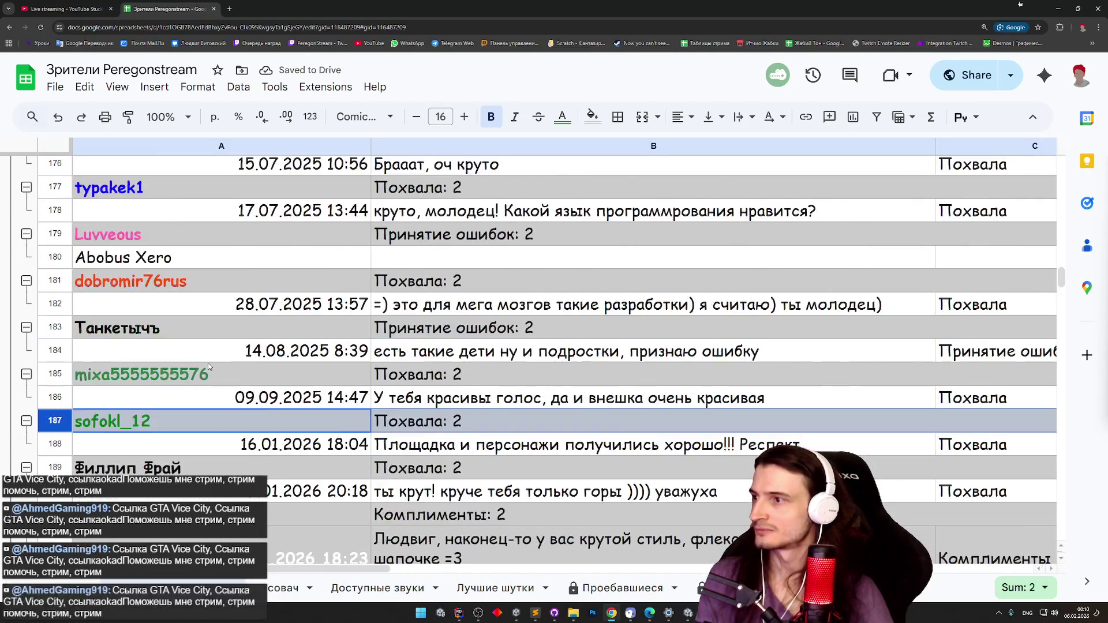
pyautogui.scroll(1, 207, 363)
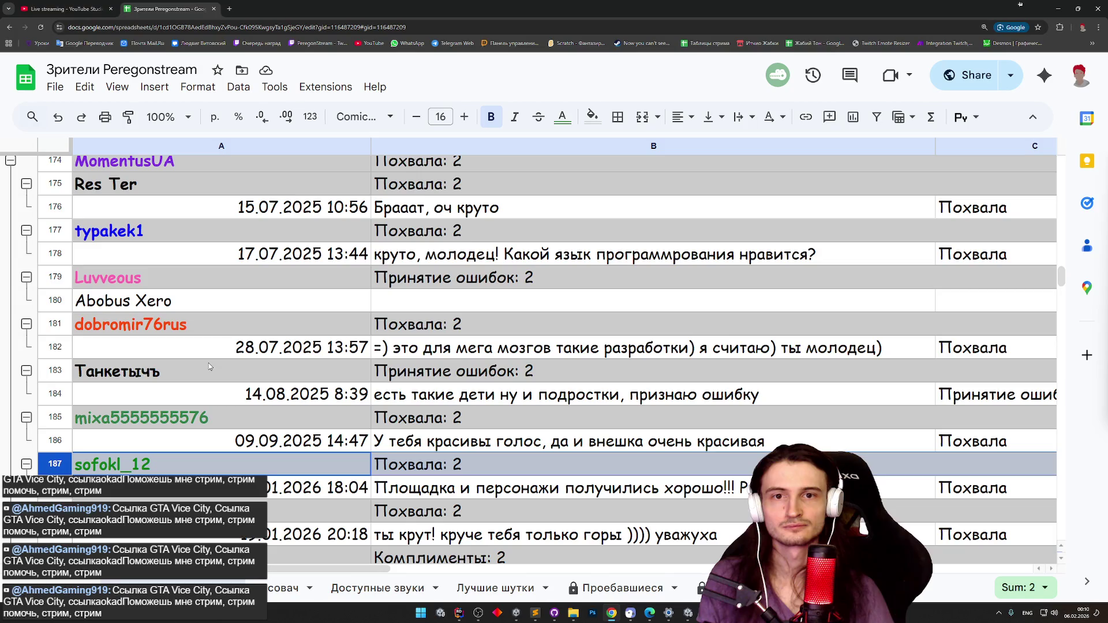
pyautogui.scroll(1, 209, 361)
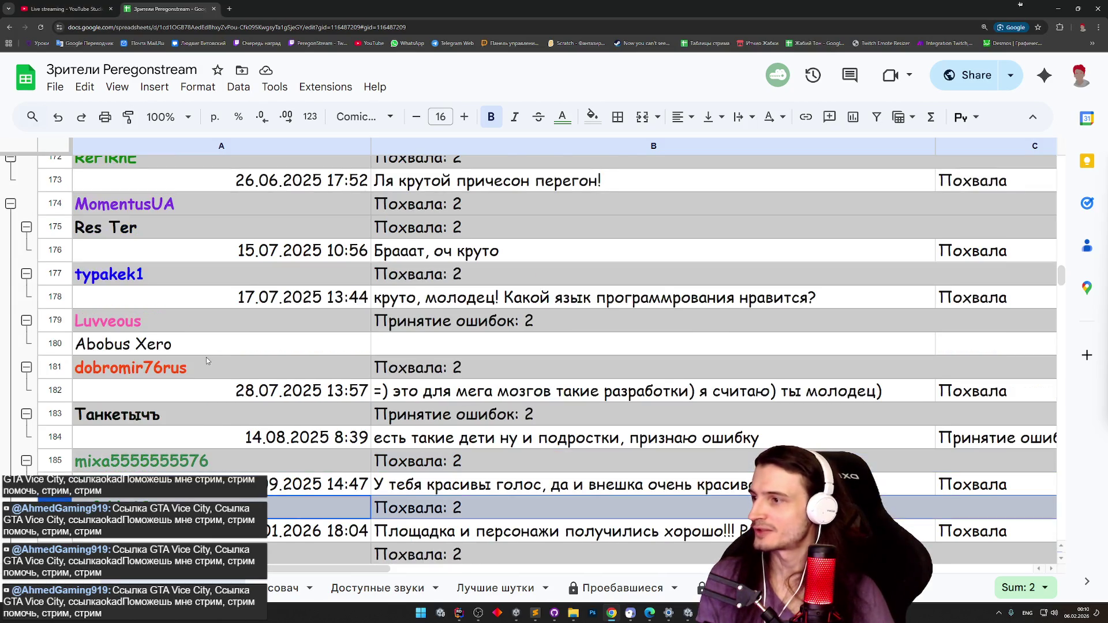
pyautogui.click(52, 341)
pyautogui.click(55, 326)
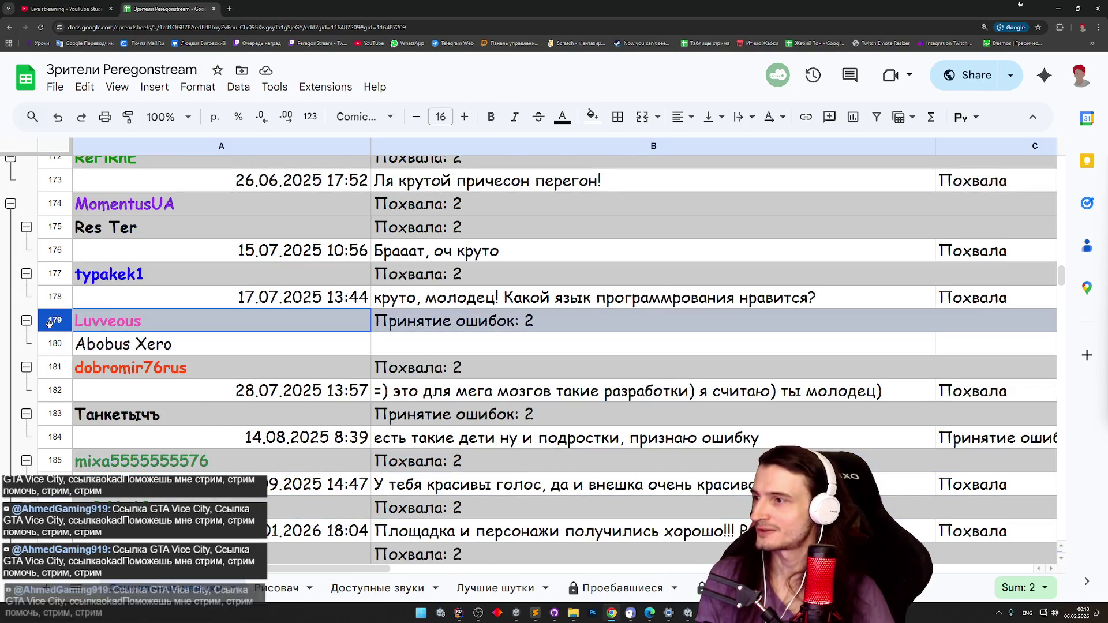
pyautogui.hotkey('shift', 'Down')
pyautogui.rightClick(55, 326)
pyautogui.click(110, 378)
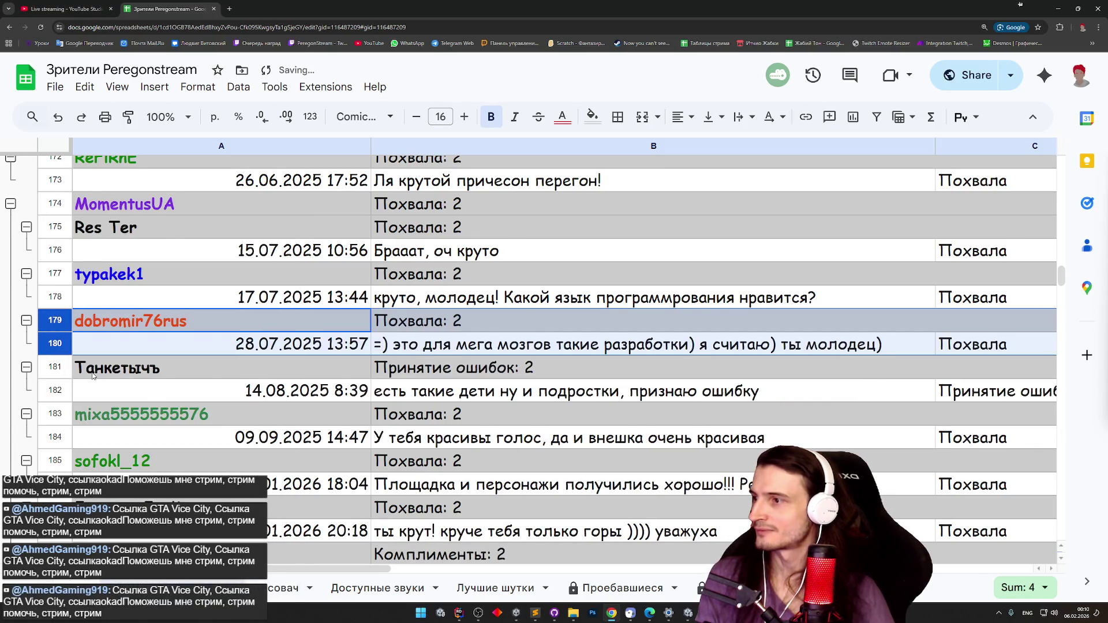
# Delete row 174, then undo that deletion to keep the entry.
pyautogui.scroll(-1, 140, 309)
pyautogui.scroll(2, 139, 310)
pyautogui.click(55, 247)
pyautogui.rightClick(56, 247)
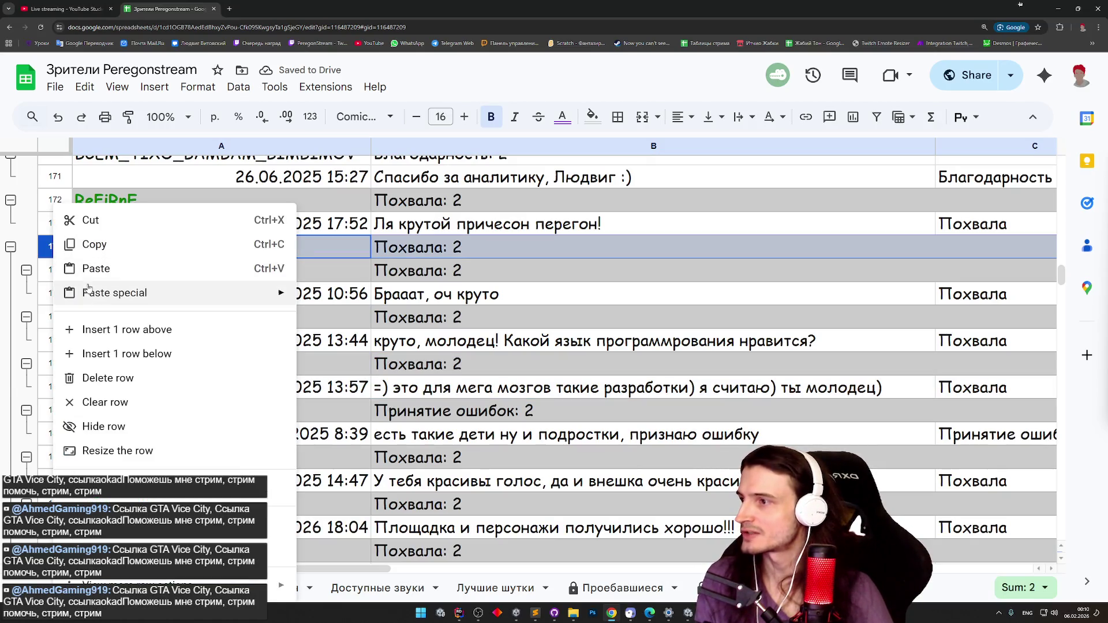
pyautogui.click(95, 376)
pyautogui.scroll(2, 111, 300)
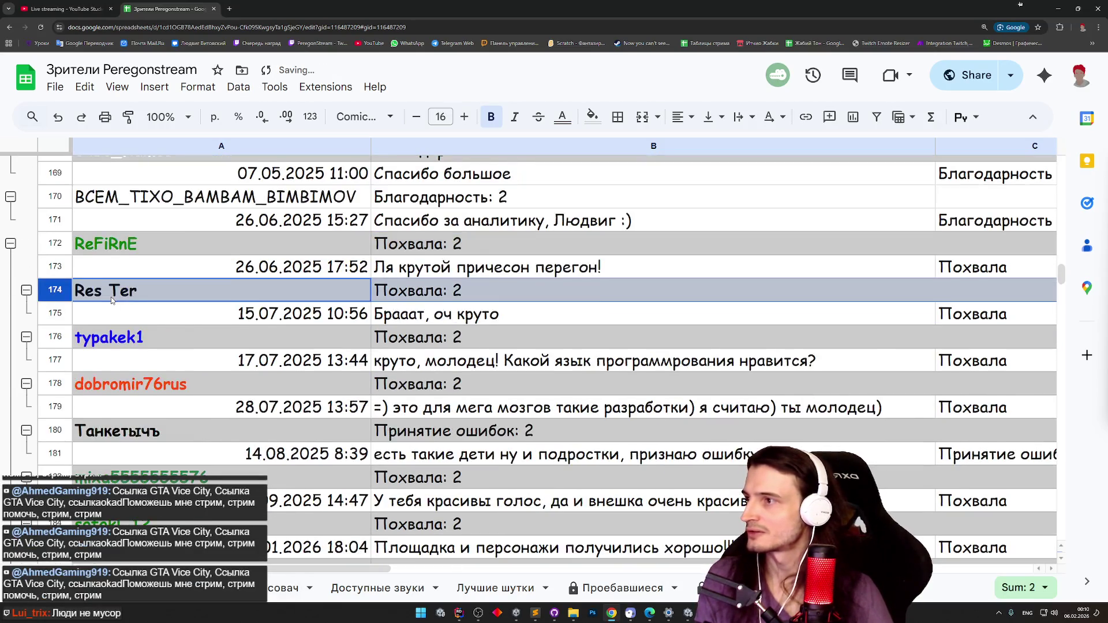
pyautogui.scroll(-2, 57, 287)
pyautogui.scroll(2, 58, 287)
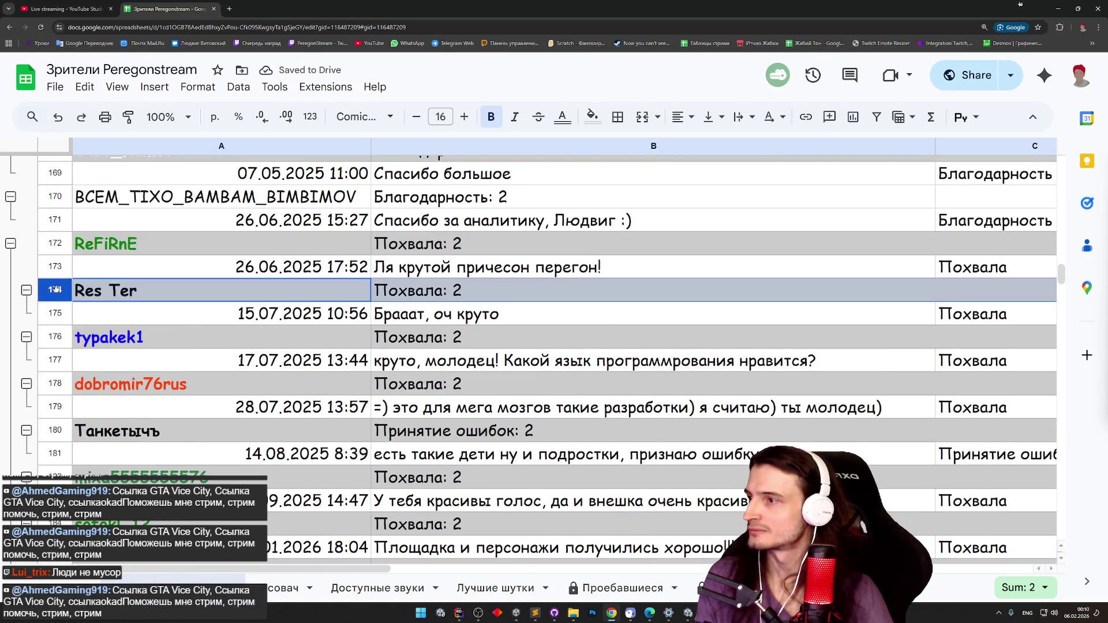
pyautogui.scroll(2, 69, 269)
pyautogui.scroll(-3, 72, 272)
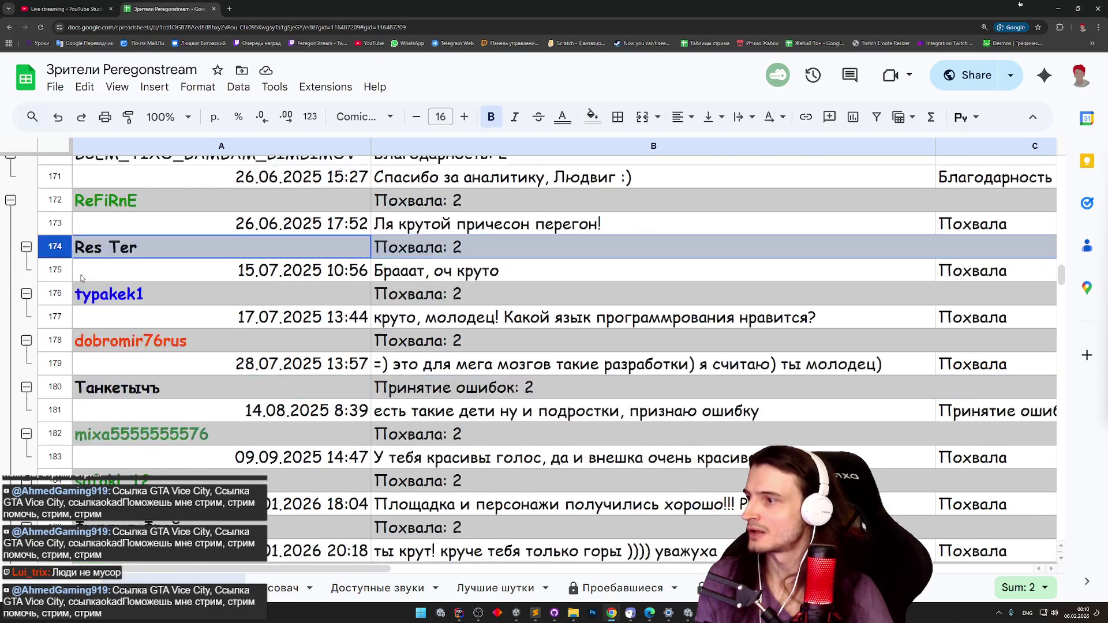
pyautogui.scroll(1, 84, 276)
pyautogui.hotkey('ctrl', 'z')
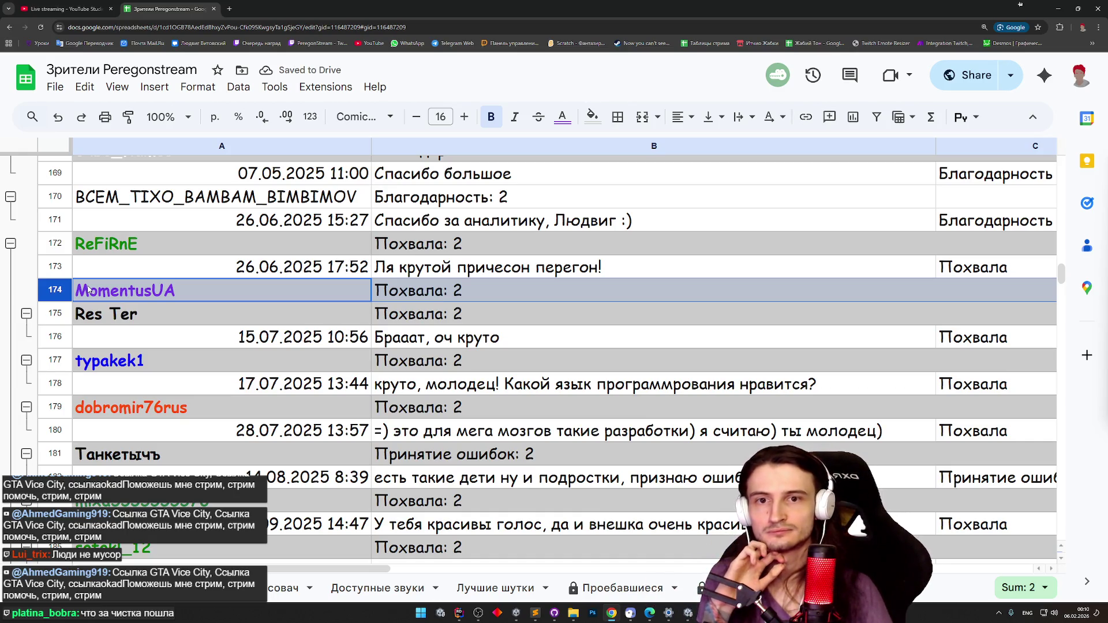
# Toggle the row 172 group, leaving it expanded to show row 173.
pyautogui.moveTo(282, 569)
pyautogui.mouseDown()
pyautogui.moveTo(530, 570)
pyautogui.moveTo(18, 346)
pyautogui.mouseUp()
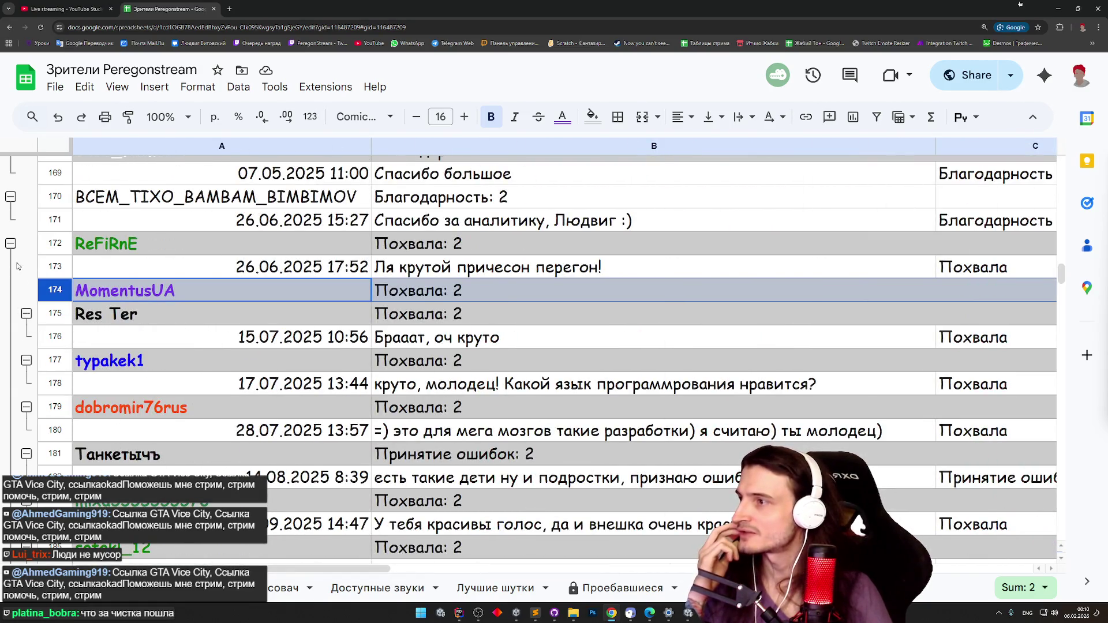
pyautogui.click(15, 247)
pyautogui.click(15, 248)
pyautogui.click(15, 247)
pyautogui.click(15, 249)
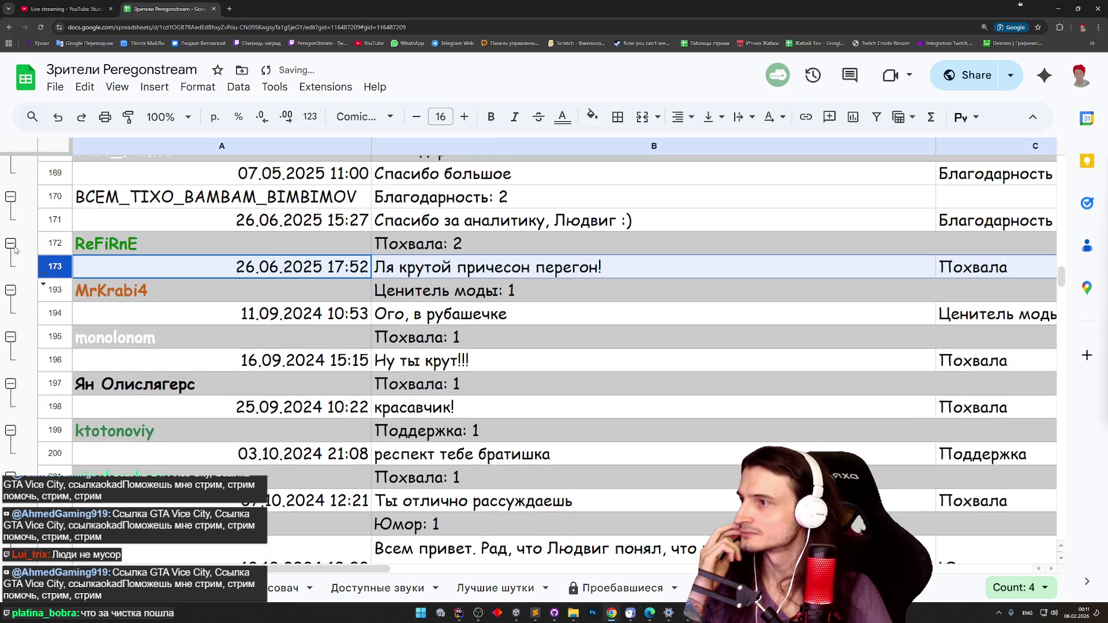
# Select rows 172–173 and drag them down toward the end of the data.
pyautogui.click(61, 299)
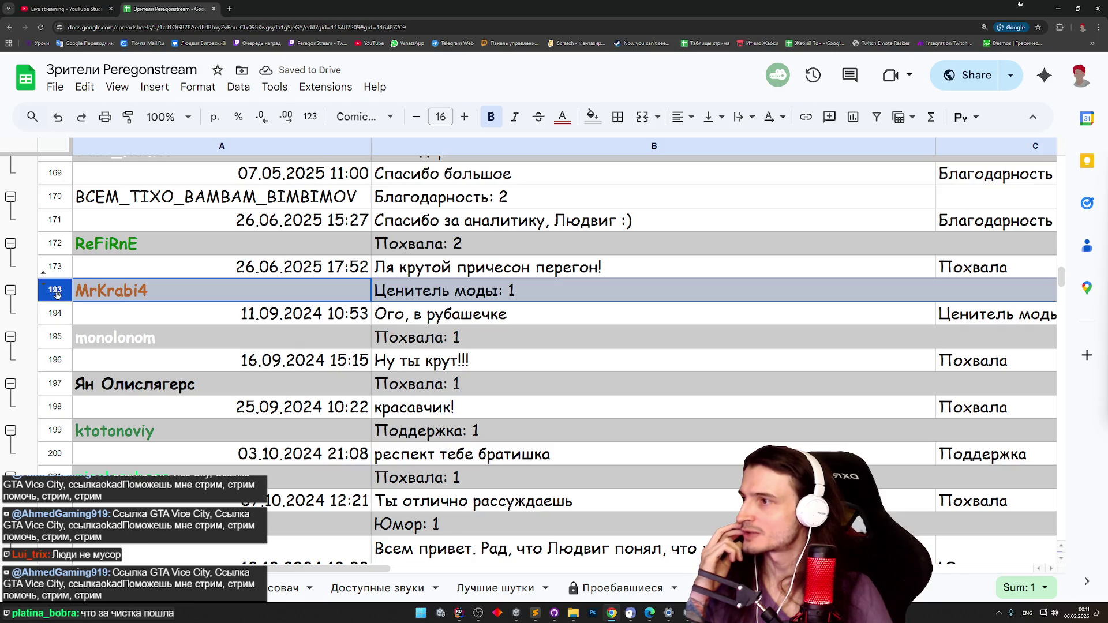
pyautogui.click(56, 245)
pyautogui.hotkey('shift', 'Down')
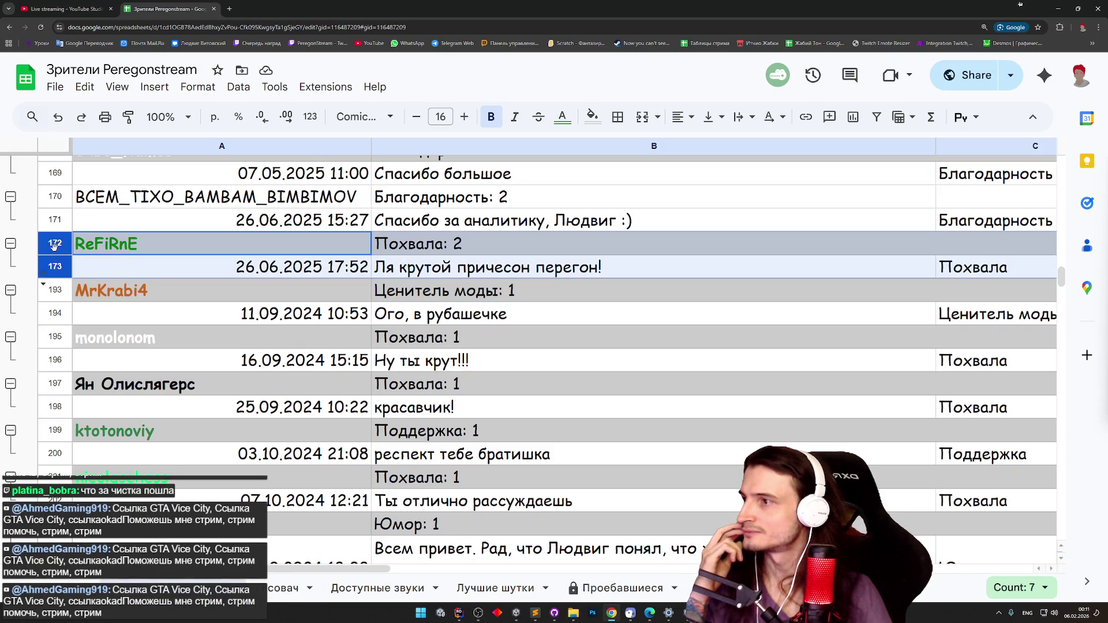
pyautogui.scroll(-10, 36, 254)
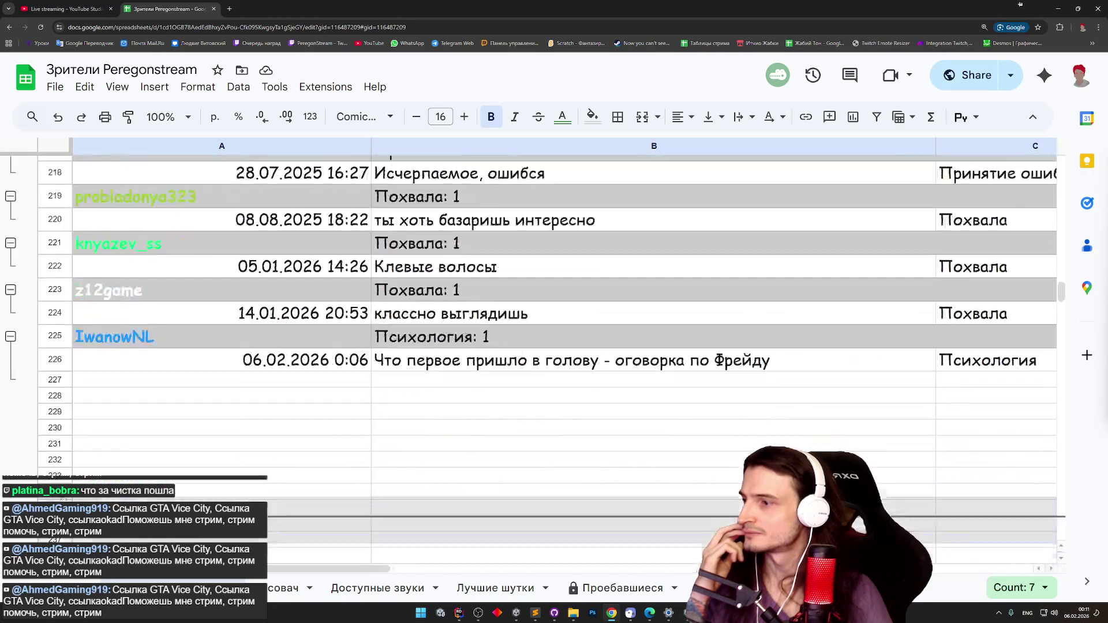
pyautogui.moveTo(80, 508); pyautogui.dragTo(79, 458)
# Scroll back up and collapse the group under row 162.
pyautogui.scroll(5, 111, 391)
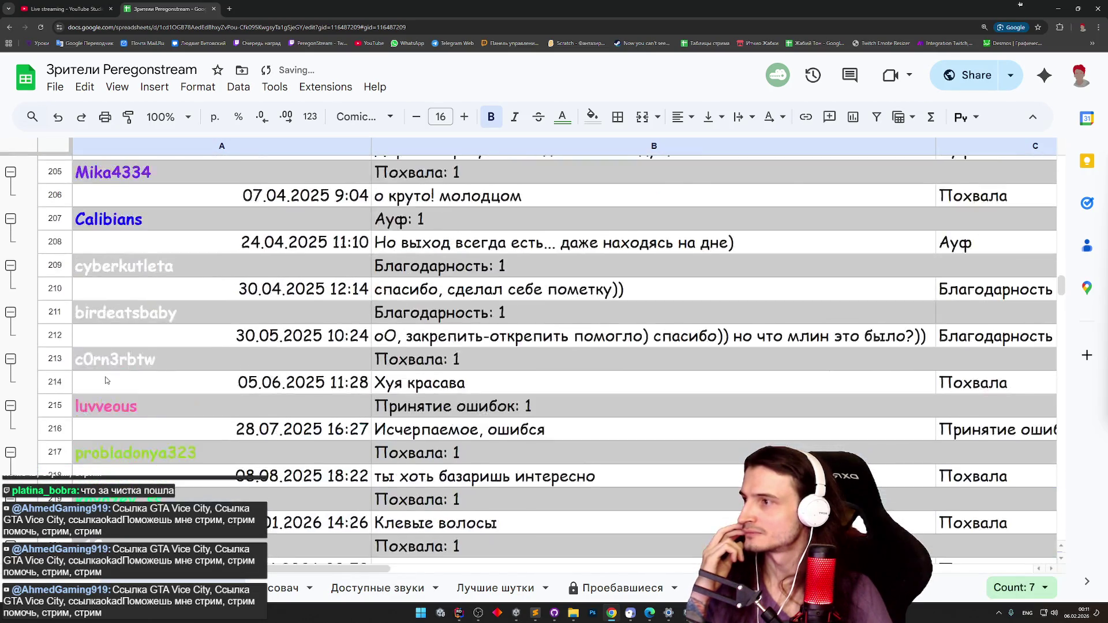
pyautogui.scroll(10, 107, 380)
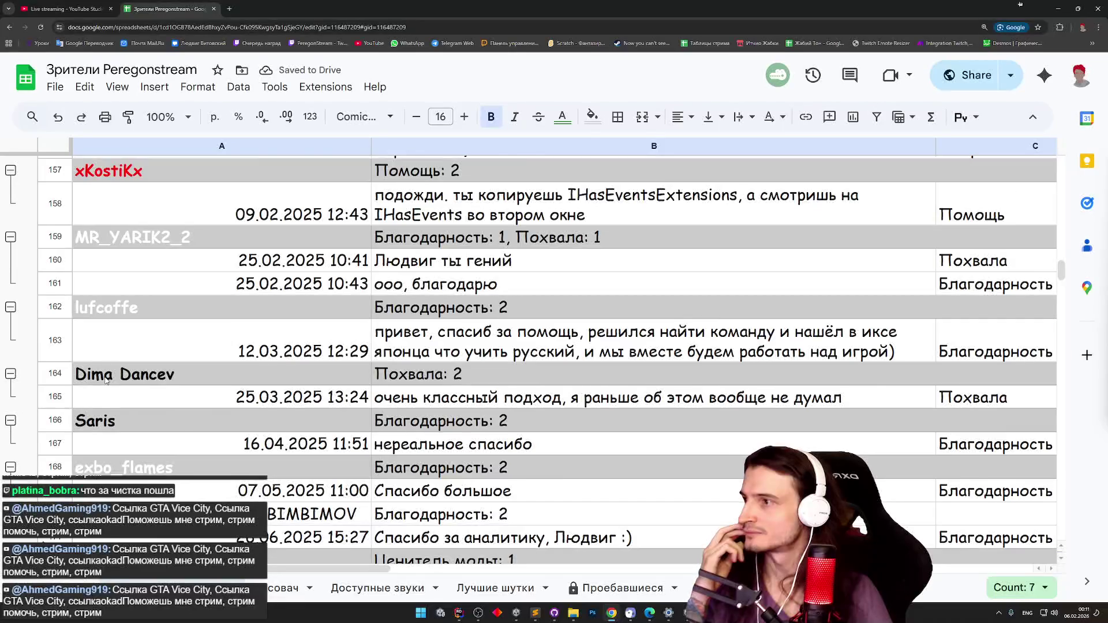
pyautogui.scroll(1, 106, 379)
pyautogui.click(11, 352)
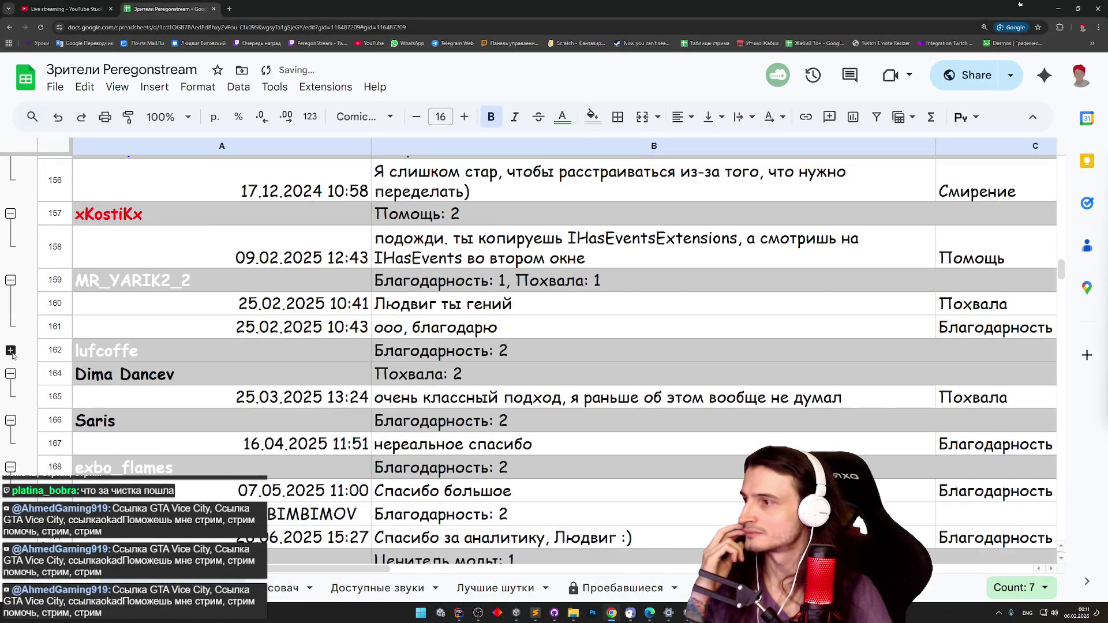
# Expand the row 162 group and open the row menu for row 112 (08.07.2025 15:23, «Принятие ошибок: 1»).
pyautogui.click(11, 352)
pyautogui.scroll(1, 131, 350)
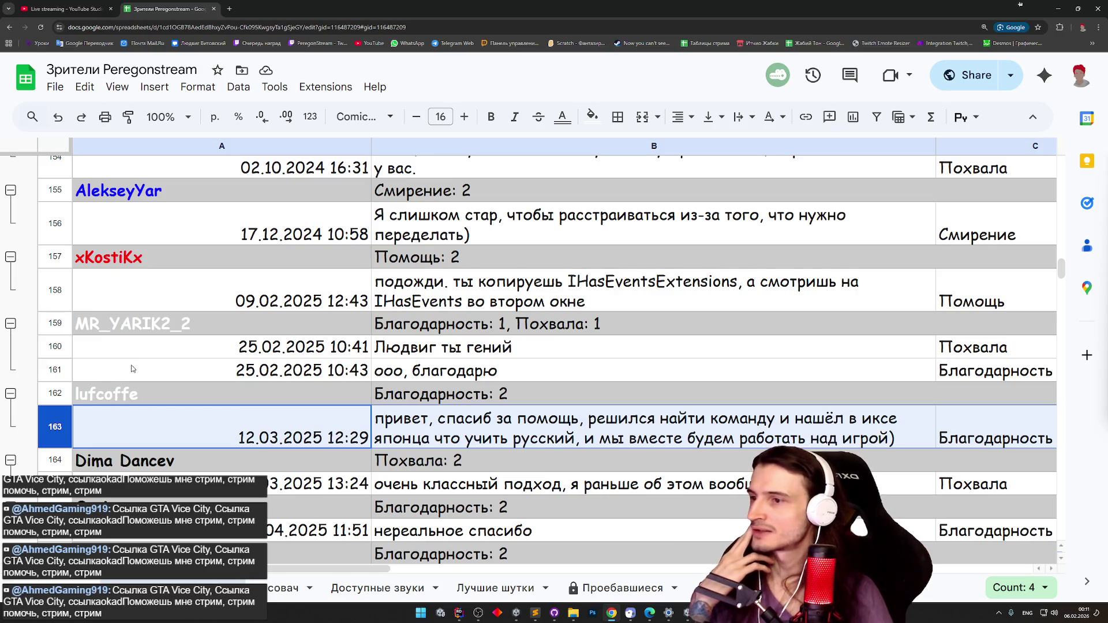
pyautogui.scroll(1, 132, 368)
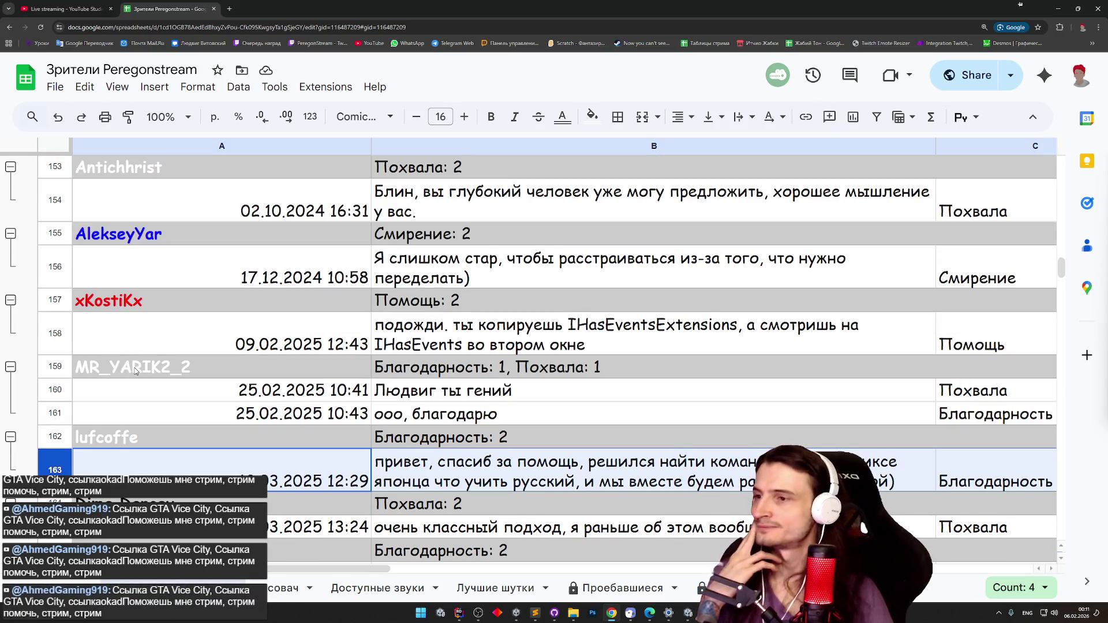
pyautogui.scroll(3, 132, 370)
pyautogui.scroll(6, 135, 370)
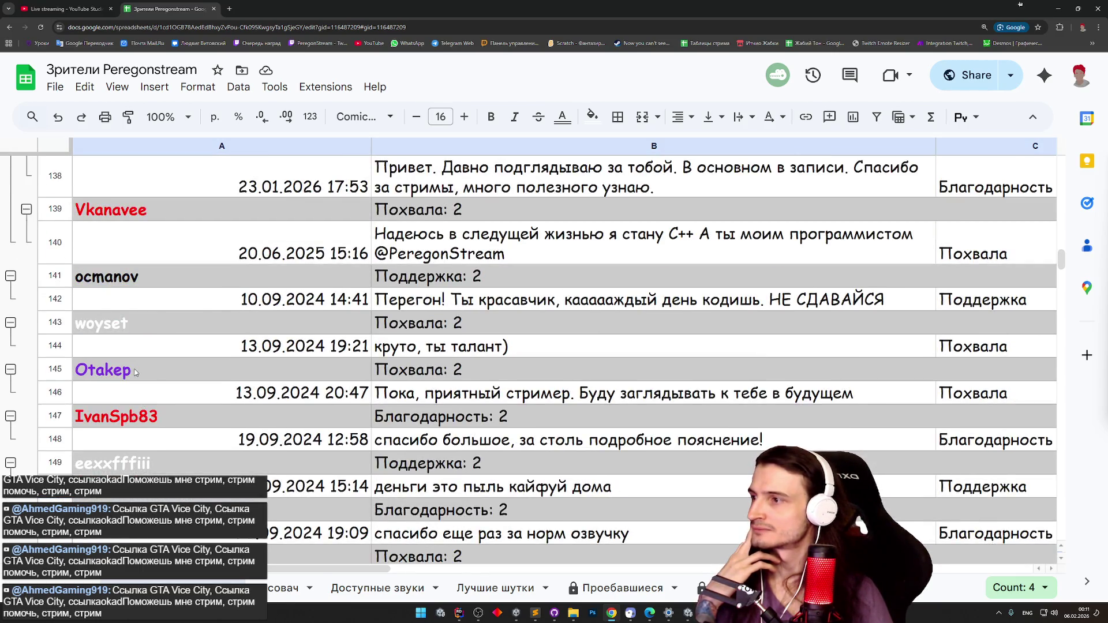
pyautogui.scroll(9, 135, 372)
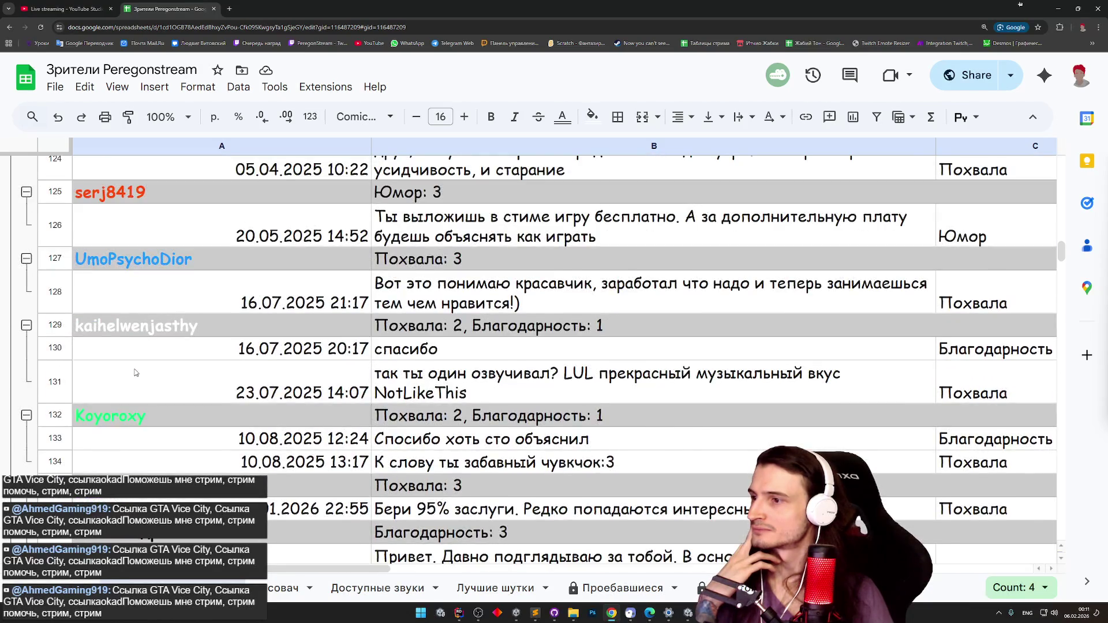
pyautogui.scroll(1, 134, 372)
pyautogui.scroll(7, 134, 376)
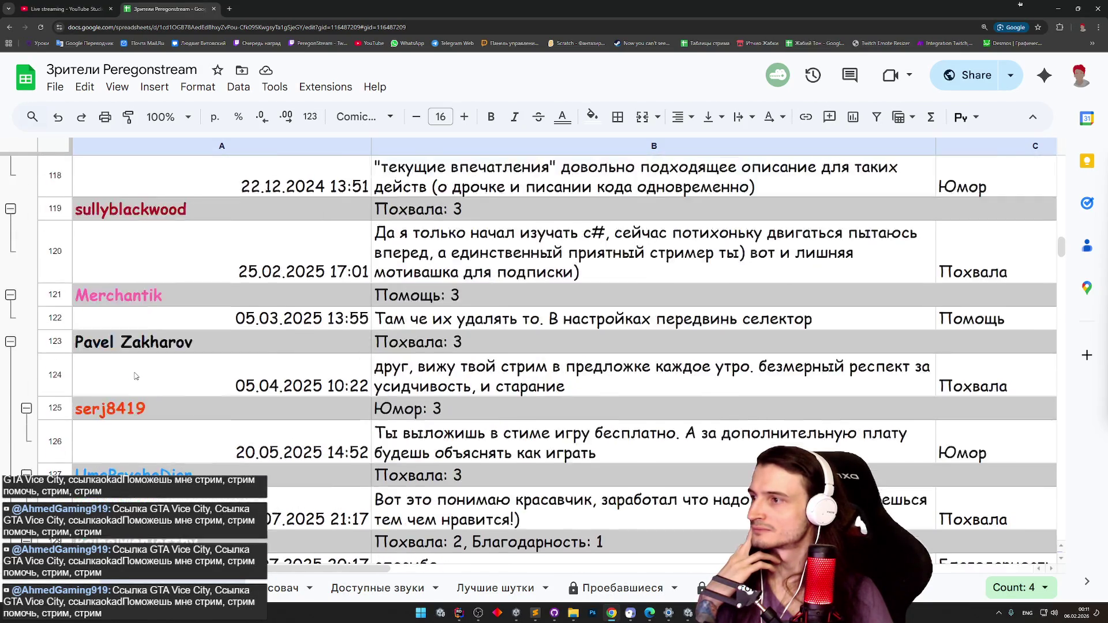
pyautogui.scroll(4, 134, 376)
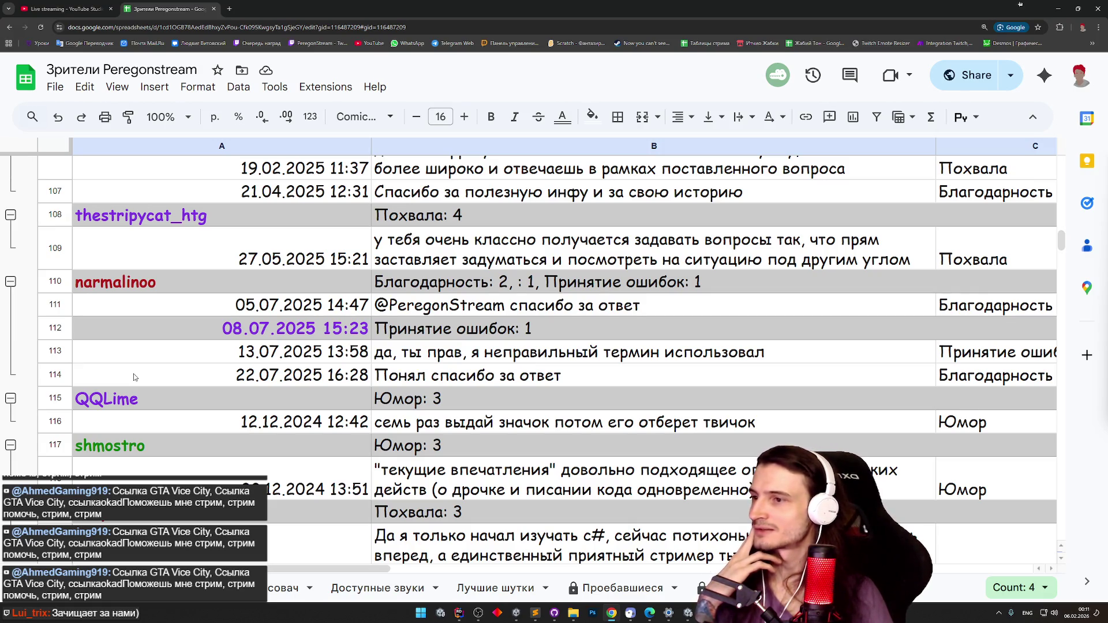
pyautogui.rightClick(55, 328)
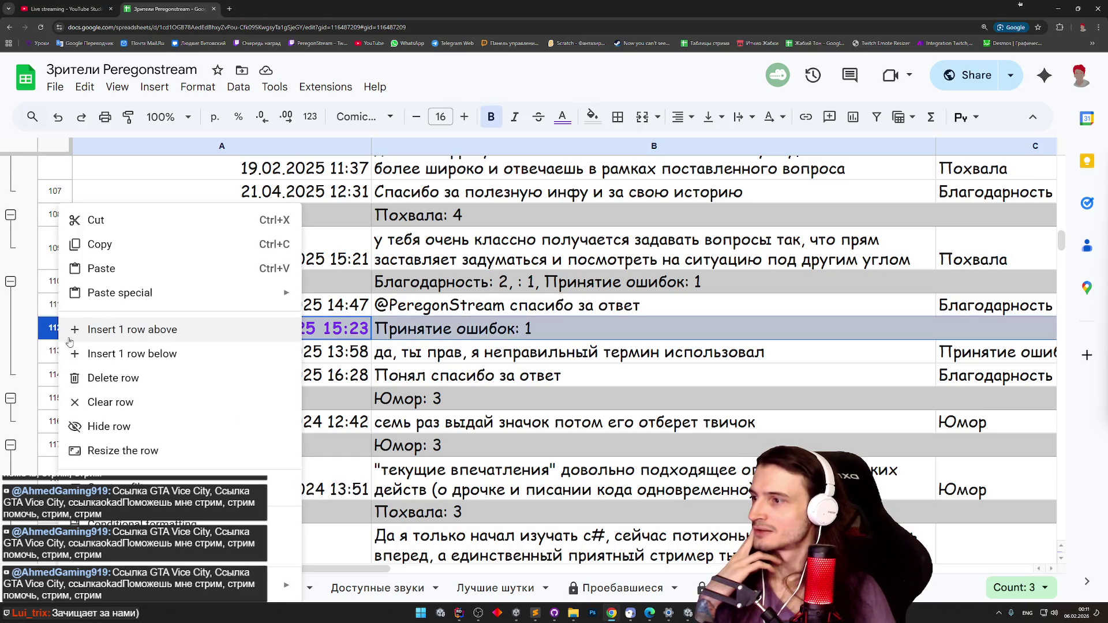
# Delete row 112 and scroll back up to the header row of the viewer list.
pyautogui.click(95, 378)
pyautogui.scroll(5, 117, 353)
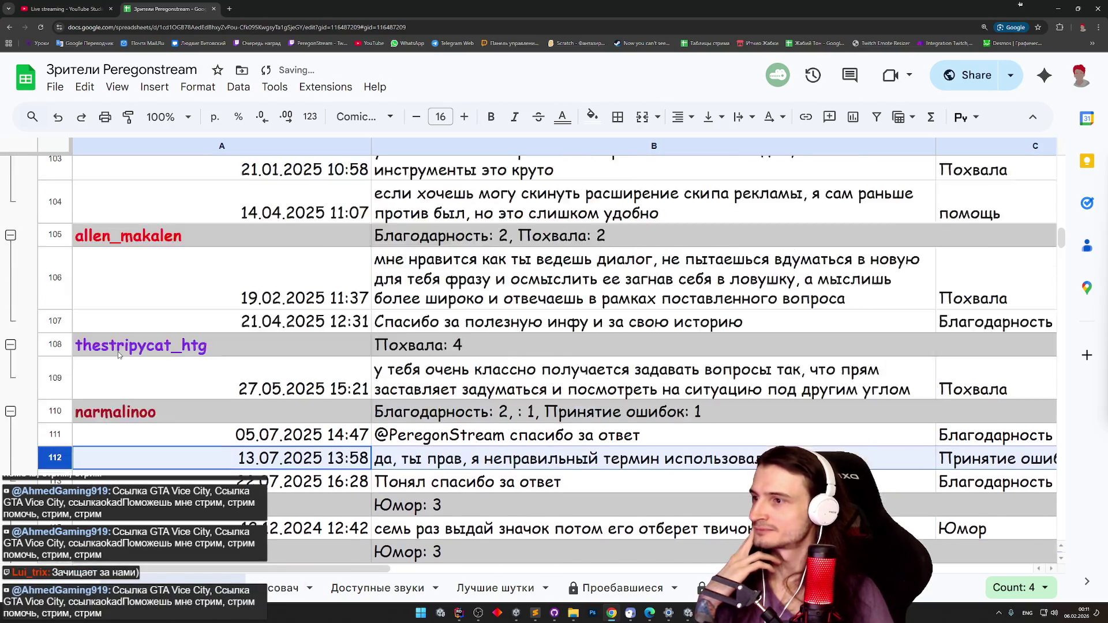
pyautogui.scroll(2, 116, 354)
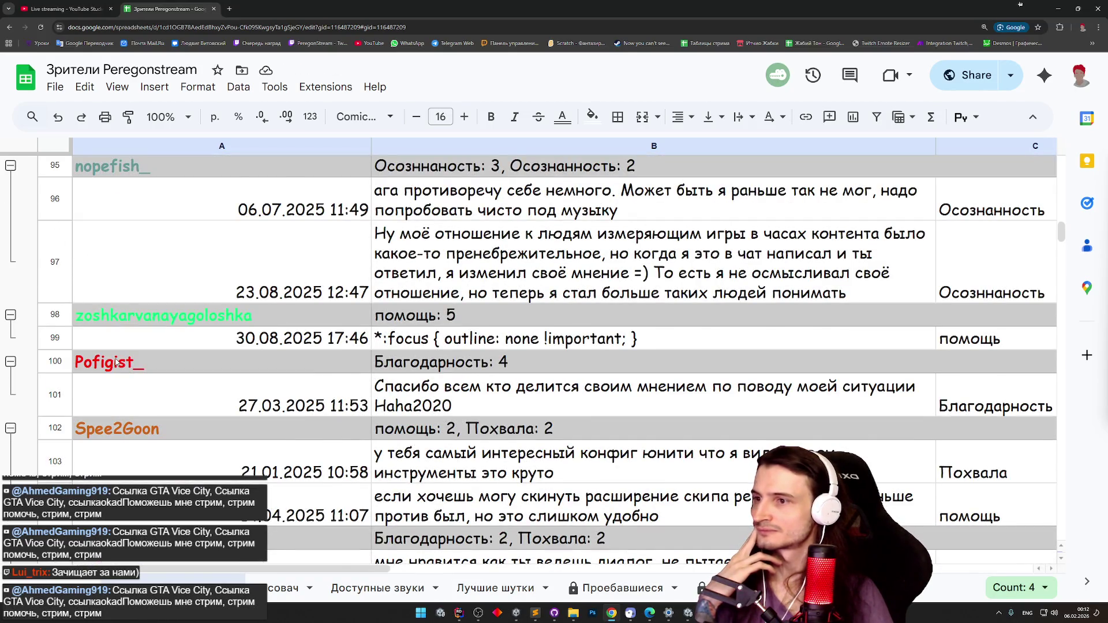
pyautogui.scroll(3, 118, 360)
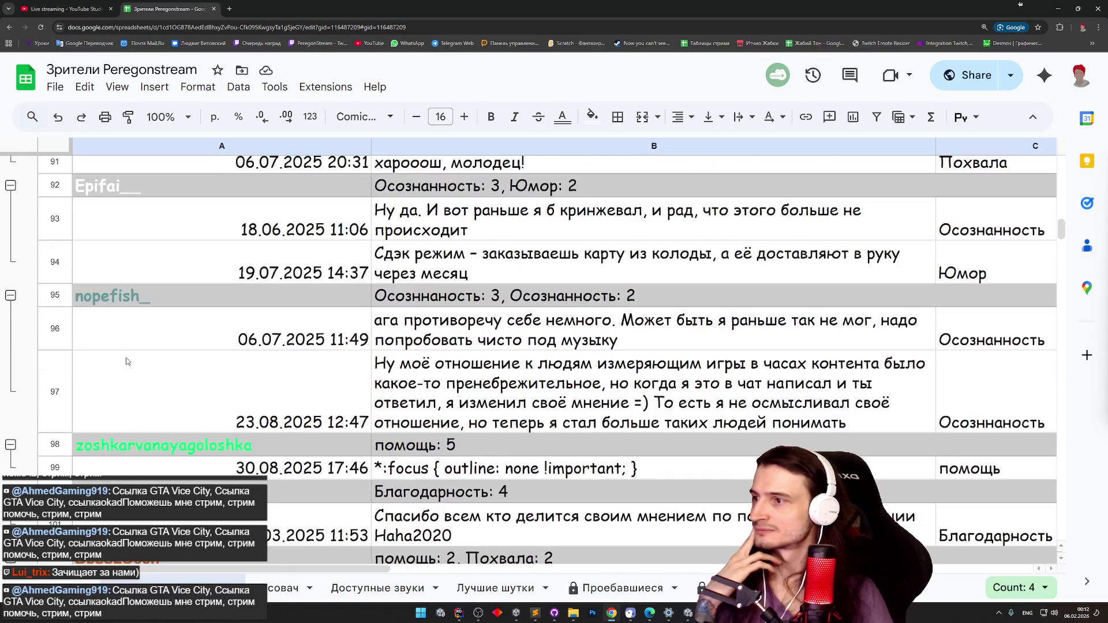
pyautogui.scroll(8, 127, 361)
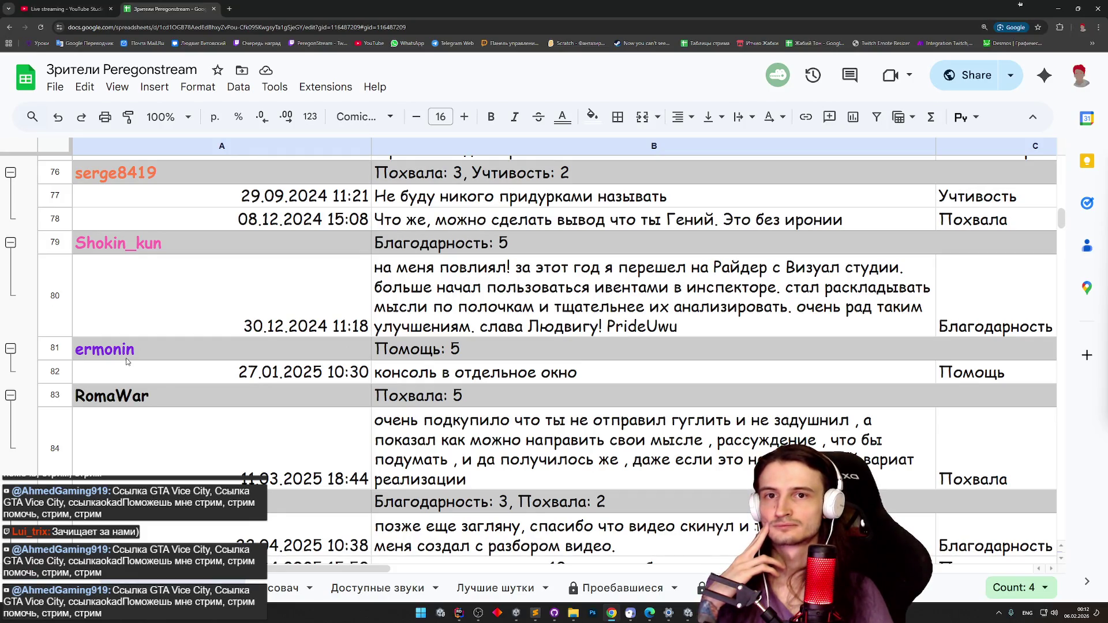
pyautogui.scroll(8, 127, 361)
pyautogui.scroll(8, 127, 362)
pyautogui.scroll(8, 127, 362)
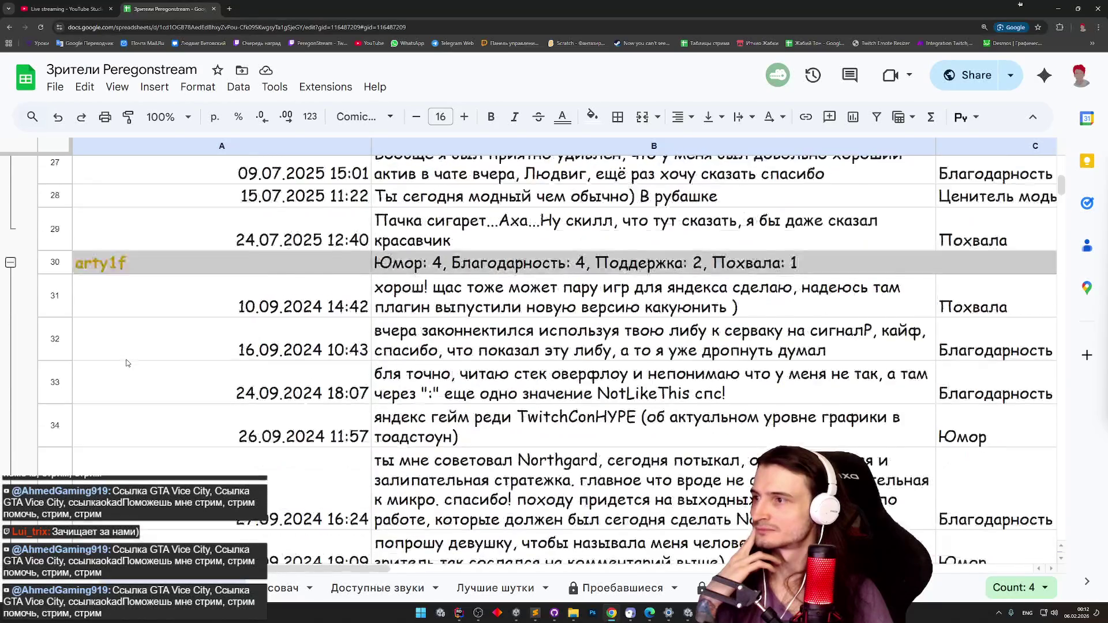
pyautogui.scroll(8, 127, 363)
pyautogui.scroll(4, 127, 362)
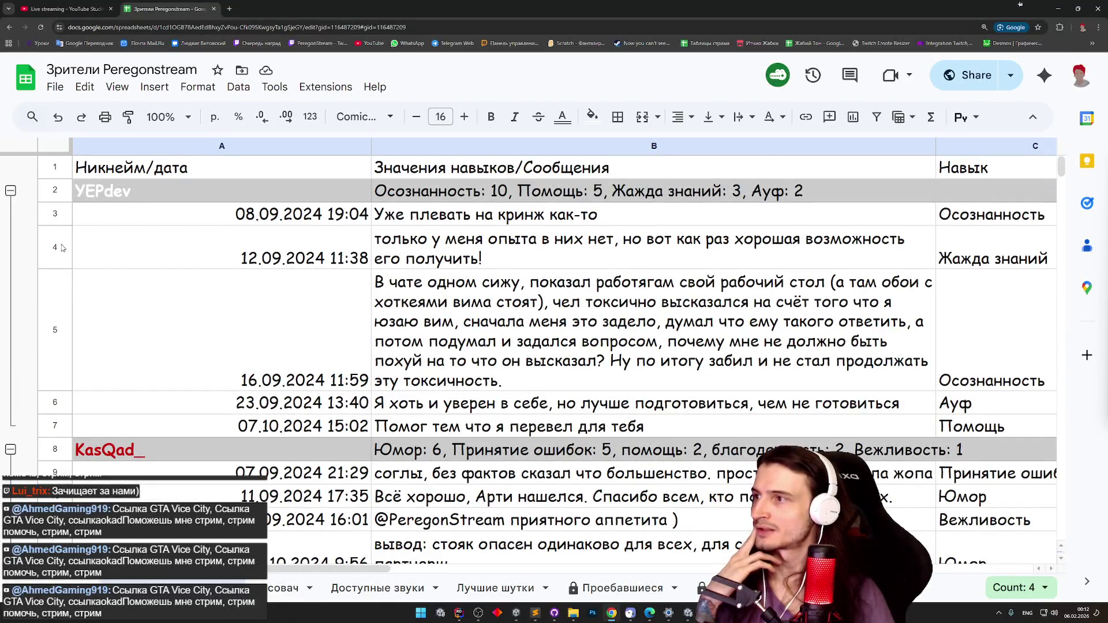
# Delete the empty rows 224–229 at the bottom of the list.
pyautogui.moveTo(1062, 166); pyautogui.dragTo(1062, 382)
pyautogui.moveTo(1061, 342); pyautogui.dragTo(1061, 291)
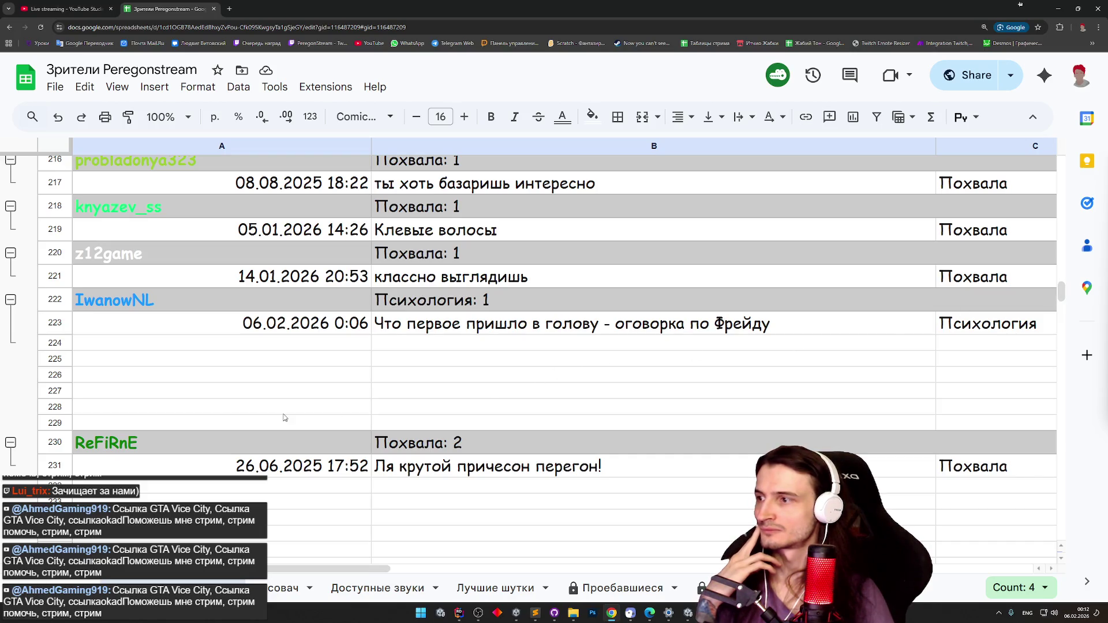
pyautogui.moveTo(64, 344); pyautogui.dragTo(57, 423)
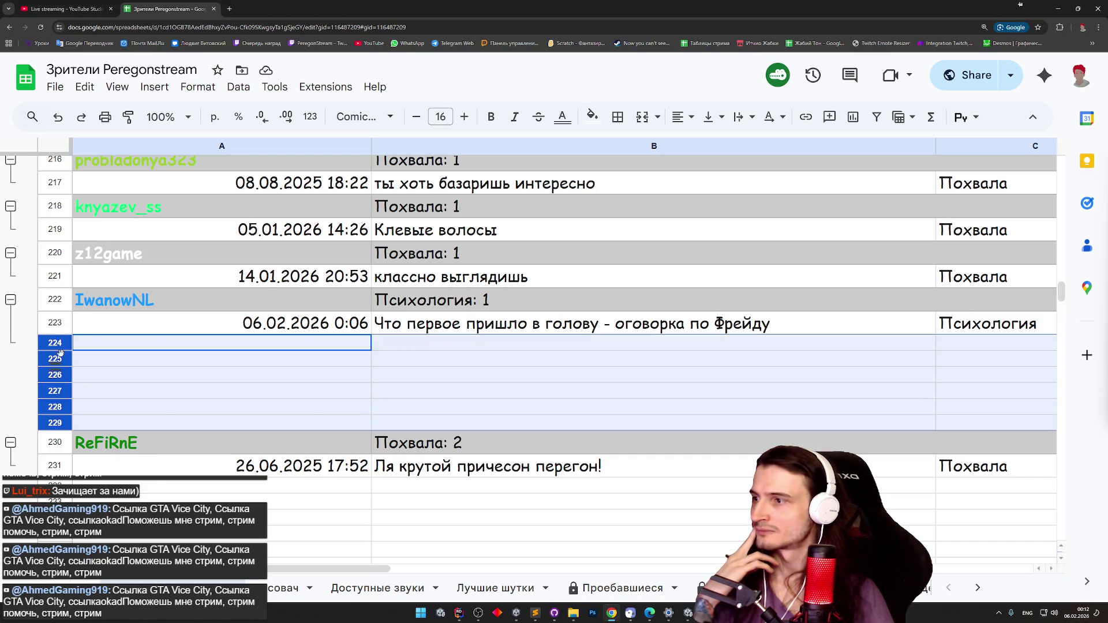
pyautogui.rightClick(58, 423)
pyautogui.click(91, 379)
pyautogui.click(147, 444)
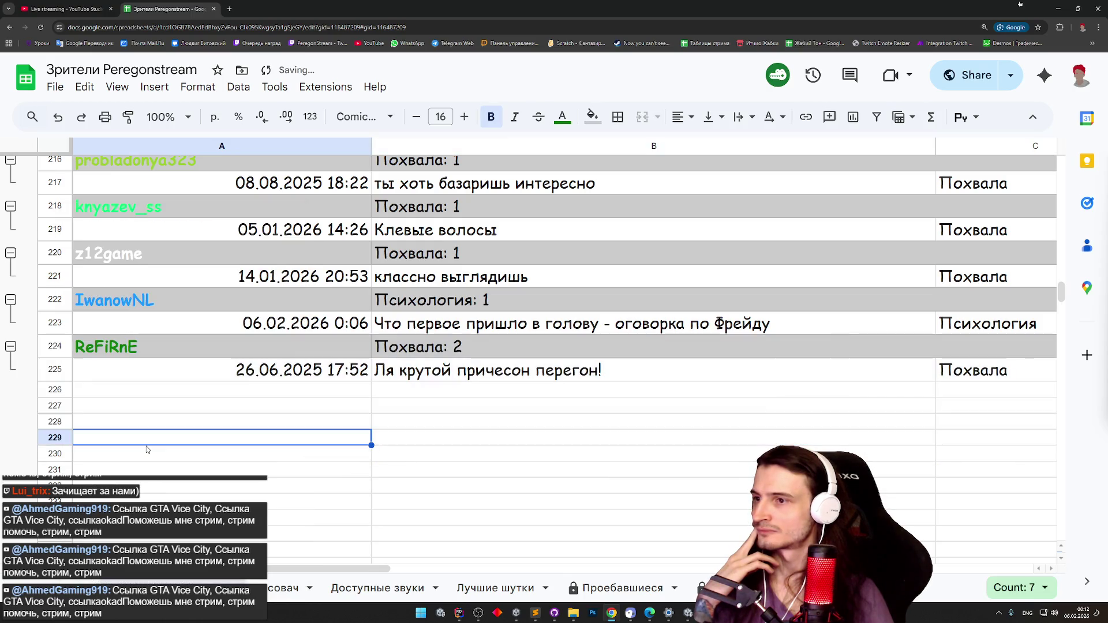
# Move the two-row 26.06.2025 Похвала: 2 entry up to rows 169–170, undoing a misplaced drop.
pyautogui.scroll(2, 149, 433)
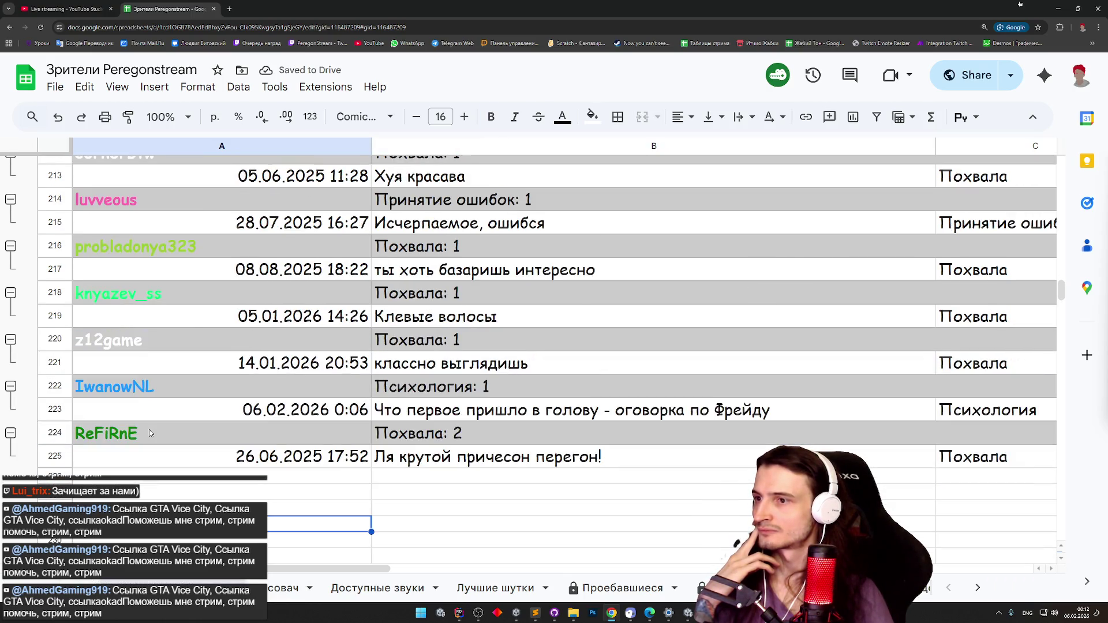
pyautogui.moveTo(57, 432)
pyautogui.mouseDown()
pyautogui.moveTo(58, 450)
pyautogui.moveTo(55, 364)
pyautogui.mouseUp()
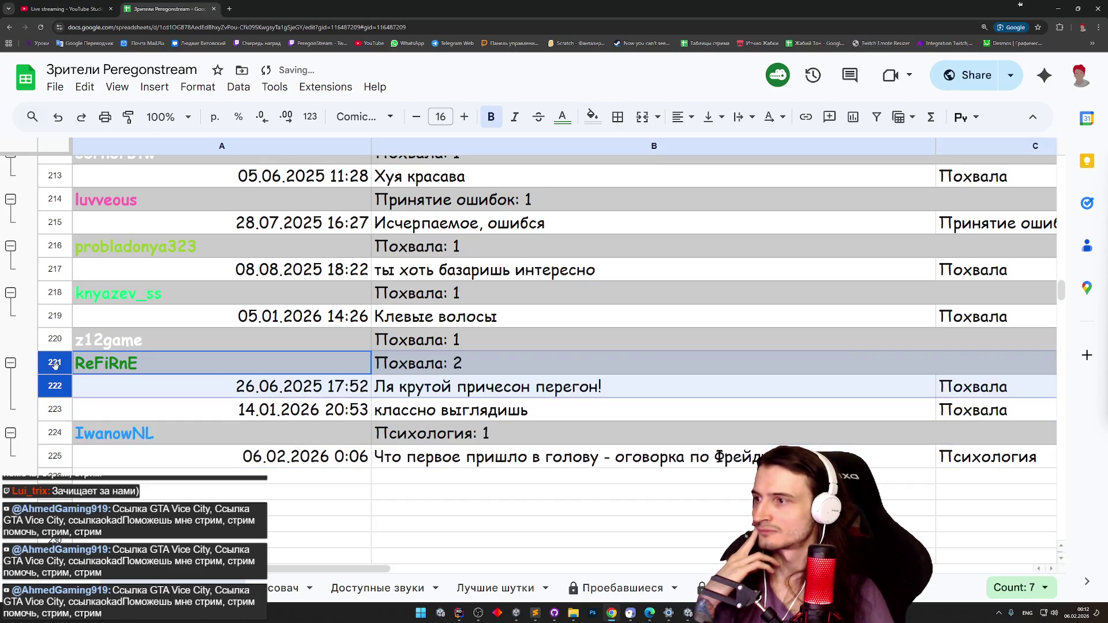
pyautogui.hotkey('ctrl', 'z')
pyautogui.moveTo(55, 433)
pyautogui.mouseDown()
pyautogui.moveTo(57, 177)
pyautogui.moveTo(56, 404)
pyautogui.moveTo(55, 392)
pyautogui.mouseUp()
pyautogui.click(157, 463)
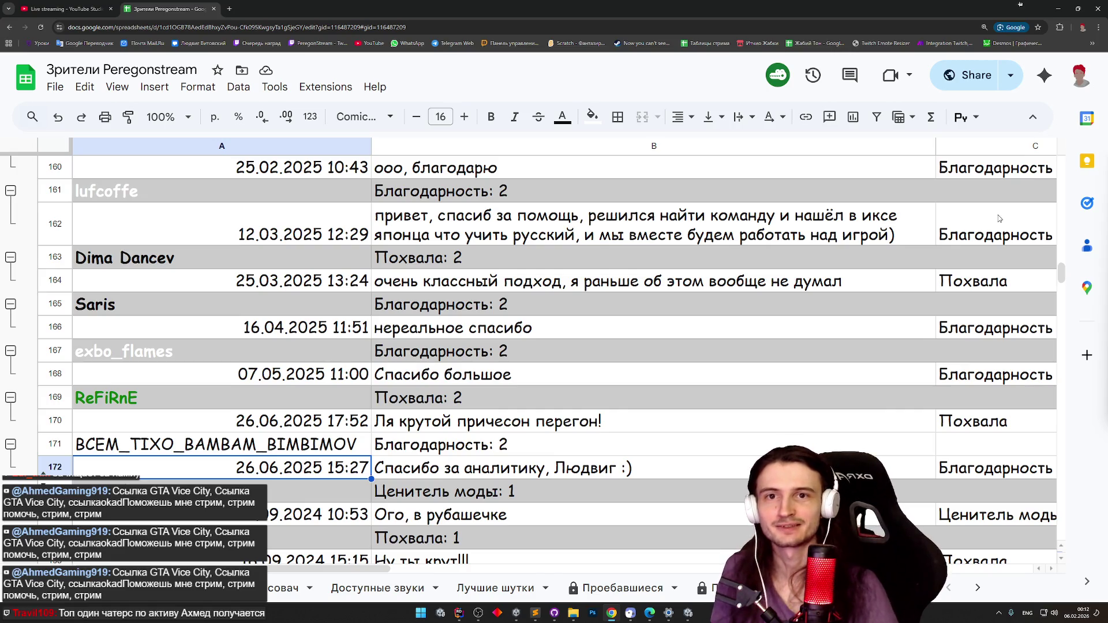
pyautogui.moveTo(1061, 271); pyautogui.dragTo(1062, 291)
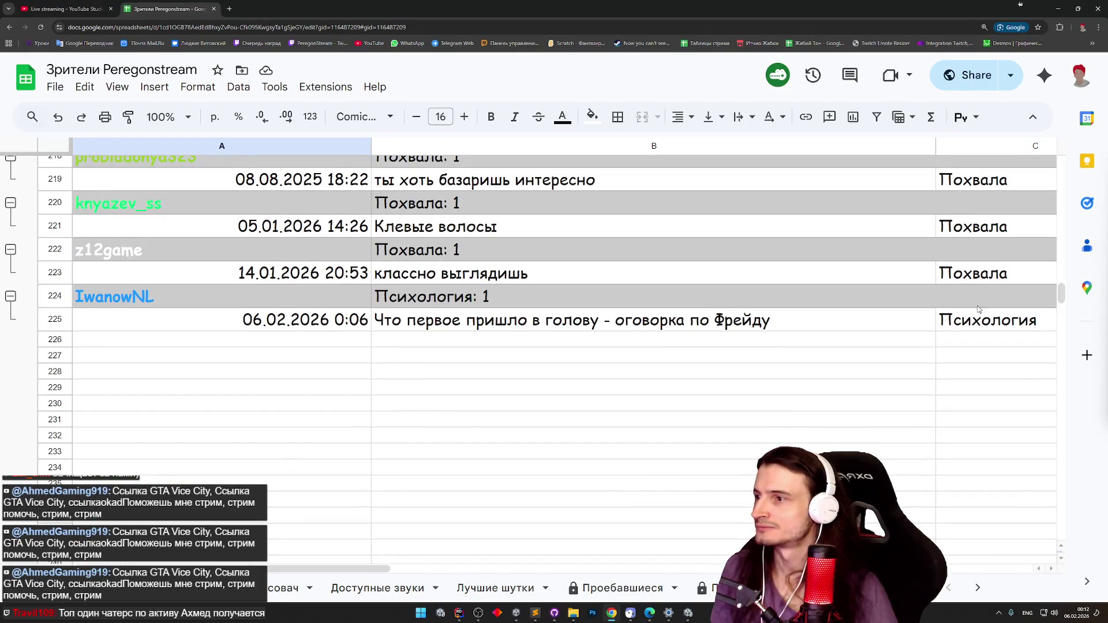
pyautogui.click(535, 341)
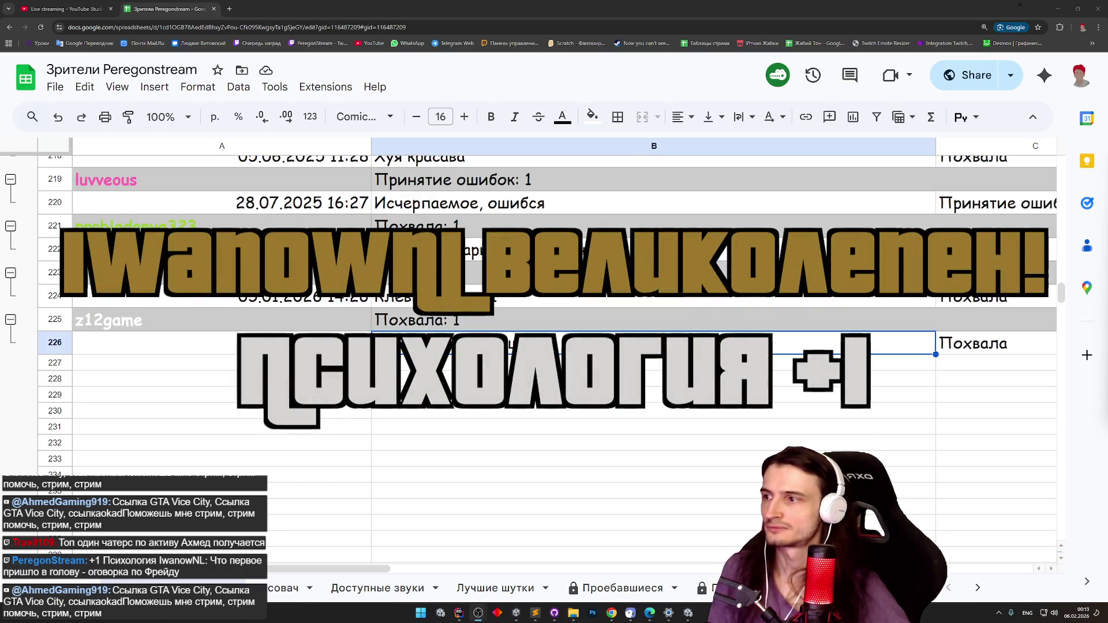
pyautogui.scroll(8, 569, 419)
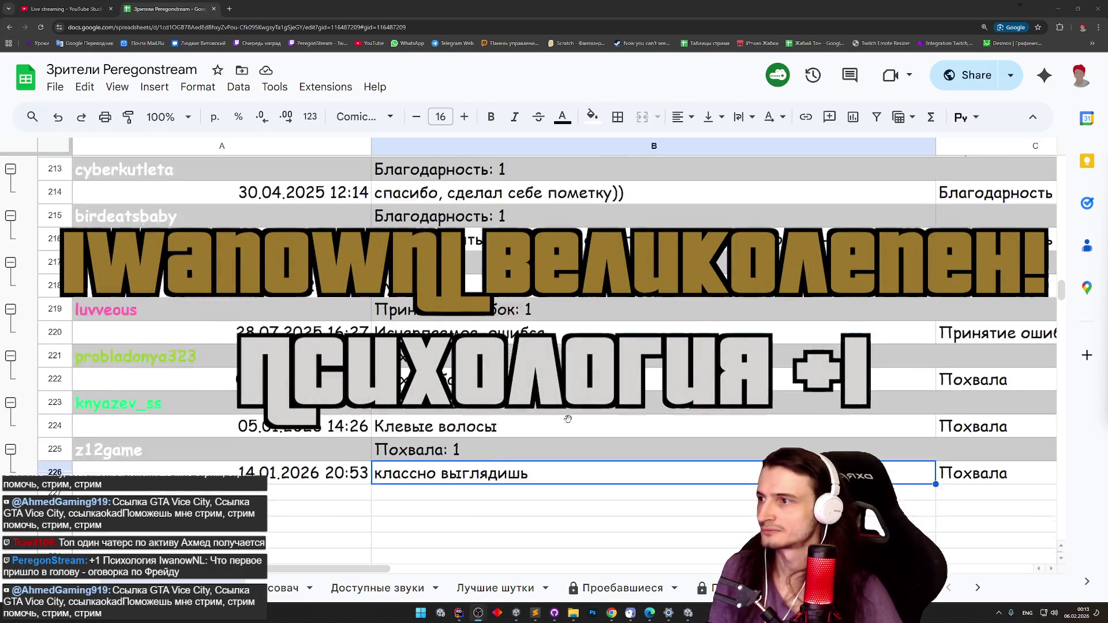
pyautogui.scroll(5, 569, 420)
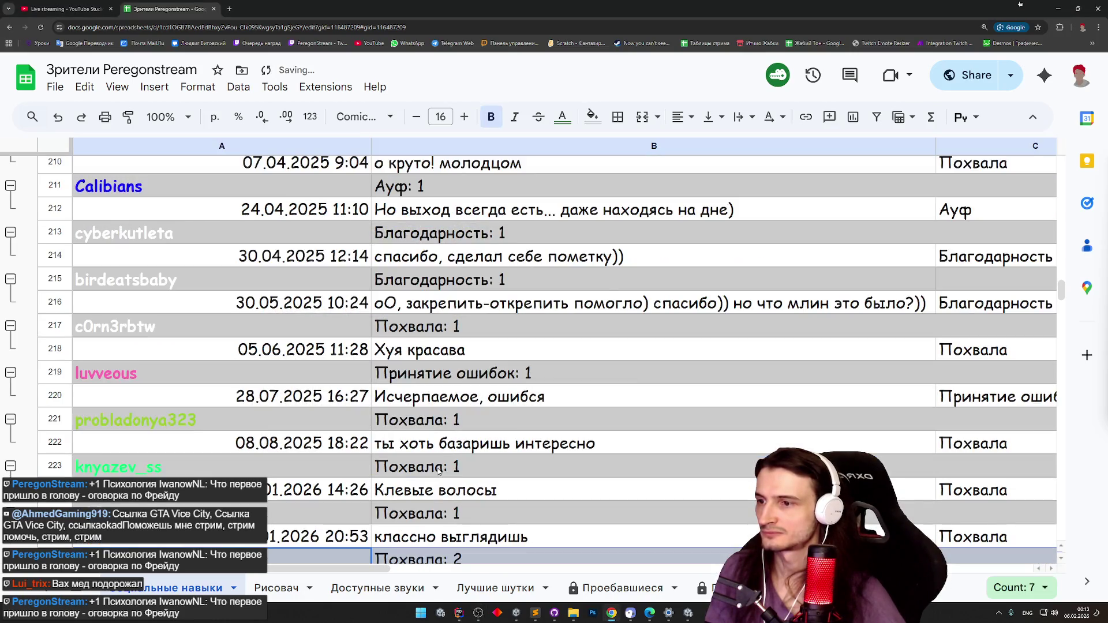
pyautogui.scroll(-1, 455, 438)
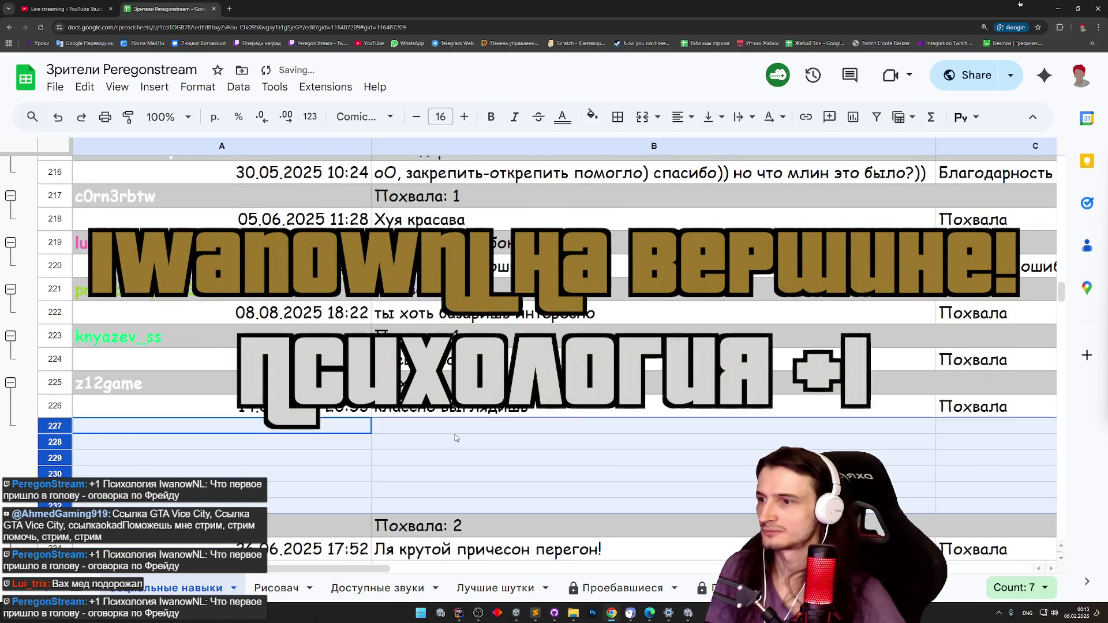
pyautogui.scroll(2, 455, 437)
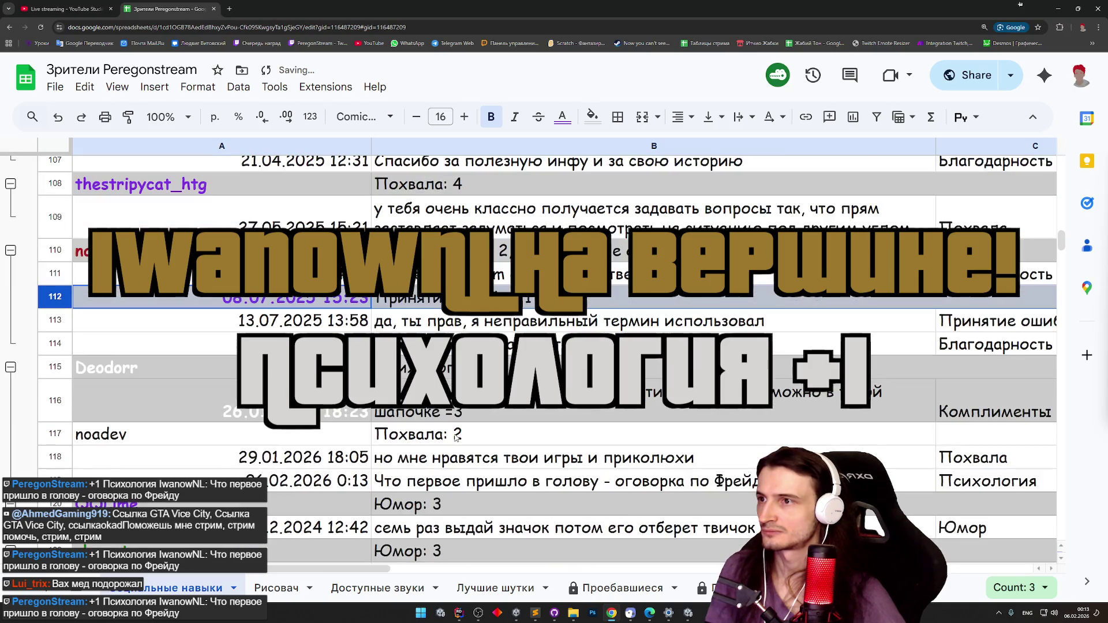
# Check the Похвала: 2 tally in row 117, then delete the empty rows 227–232.
pyautogui.click(485, 435)
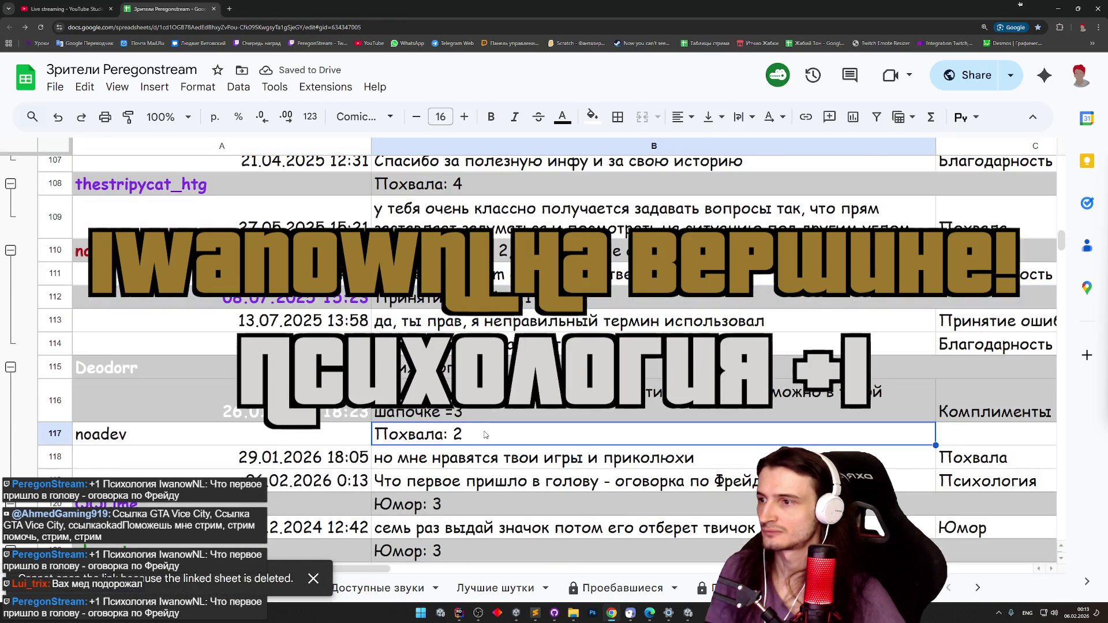
pyautogui.scroll(-2, 485, 435)
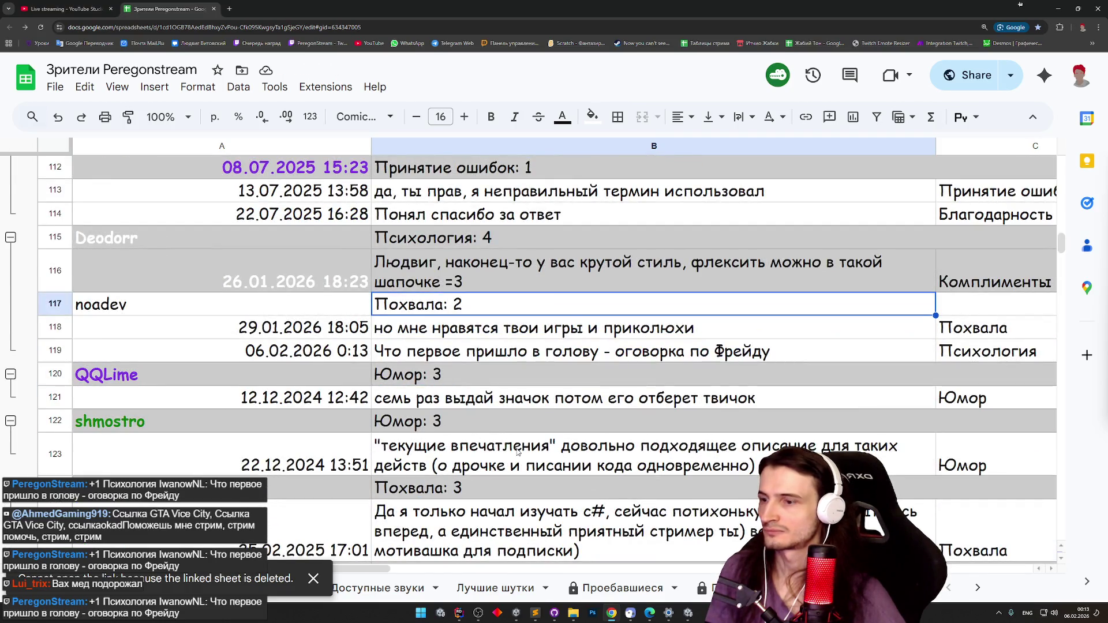
pyautogui.scroll(3, 518, 452)
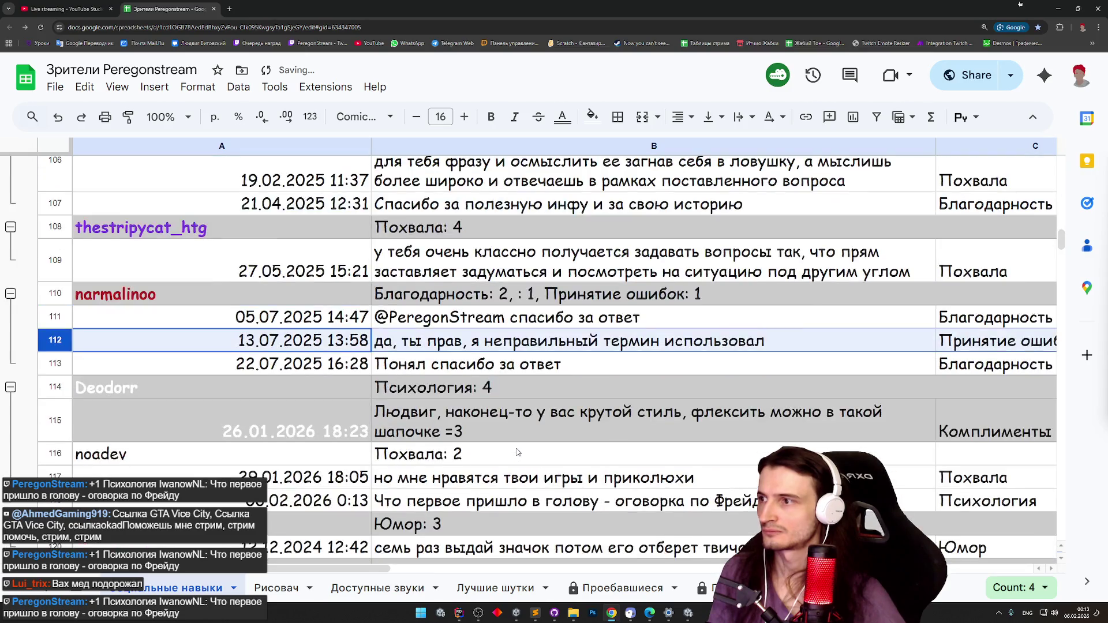
pyautogui.scroll(1, 518, 452)
pyautogui.scroll(-2, 517, 452)
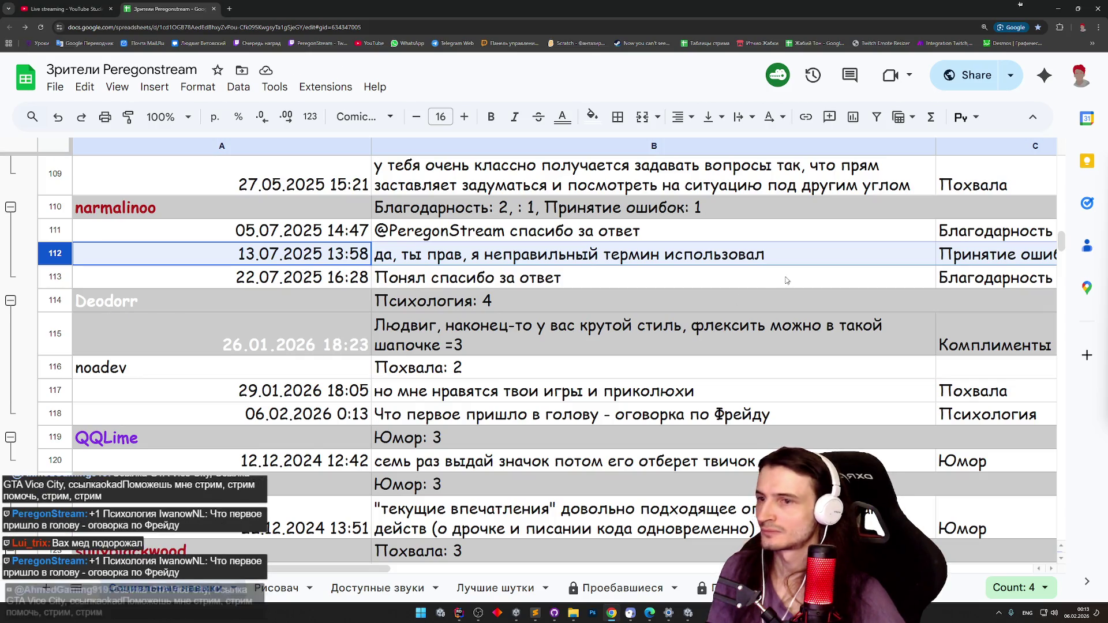
pyautogui.moveTo(1064, 244)
pyautogui.mouseDown()
pyautogui.moveTo(1054, 327)
pyautogui.moveTo(1057, 301)
pyautogui.mouseUp()
pyautogui.moveTo(64, 438); pyautogui.dragTo(64, 360)
pyautogui.rightClick(66, 361)
pyautogui.click(107, 381)
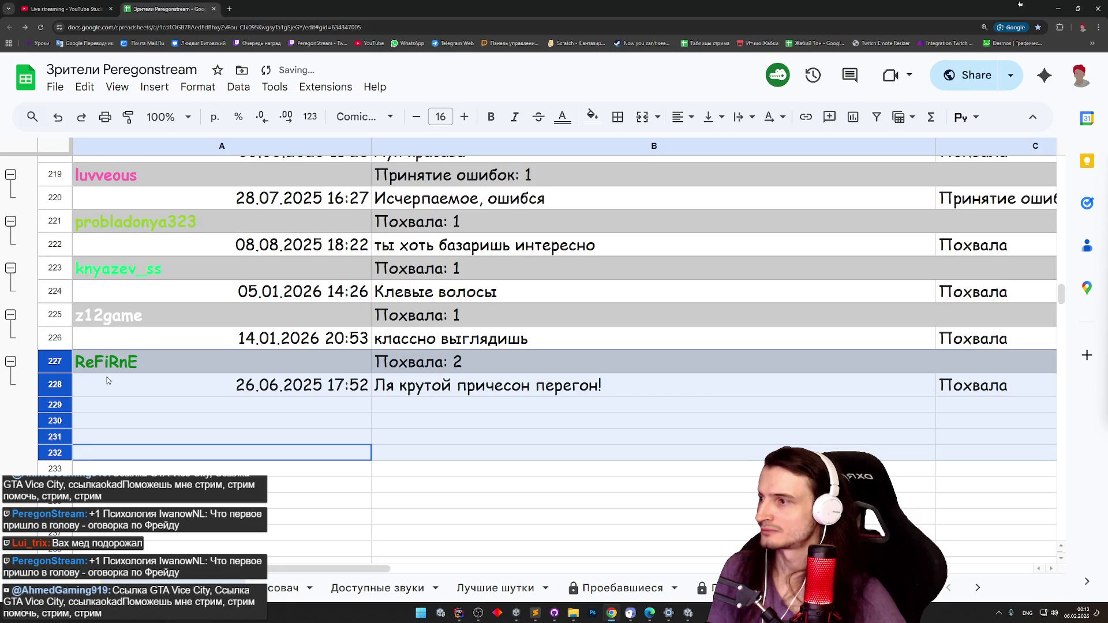
pyautogui.scroll(10, 141, 349)
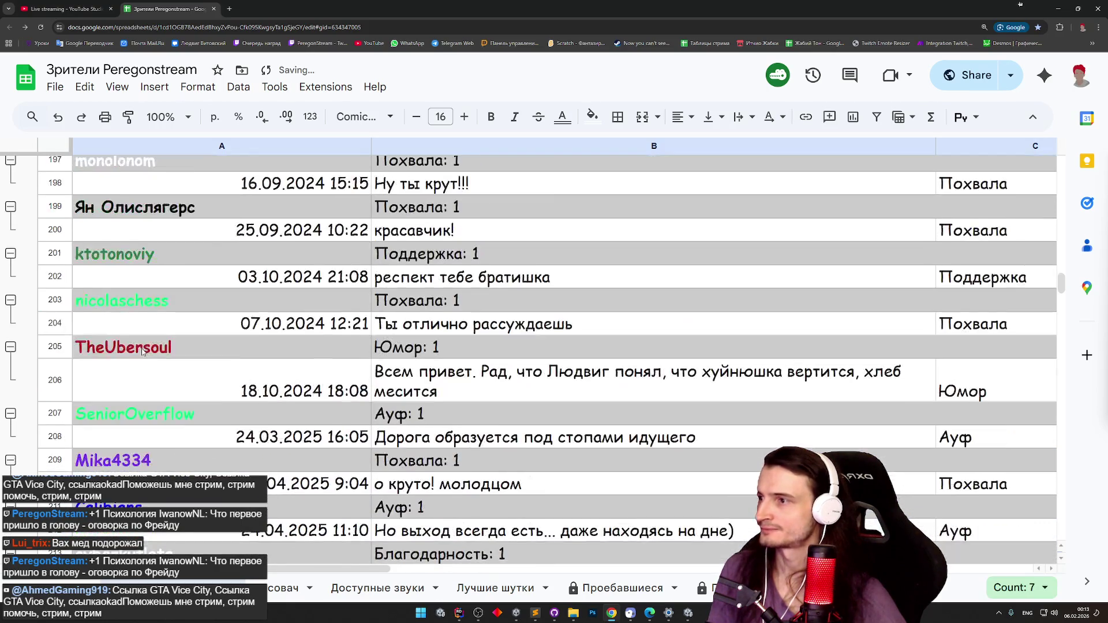
pyautogui.scroll(5, 144, 348)
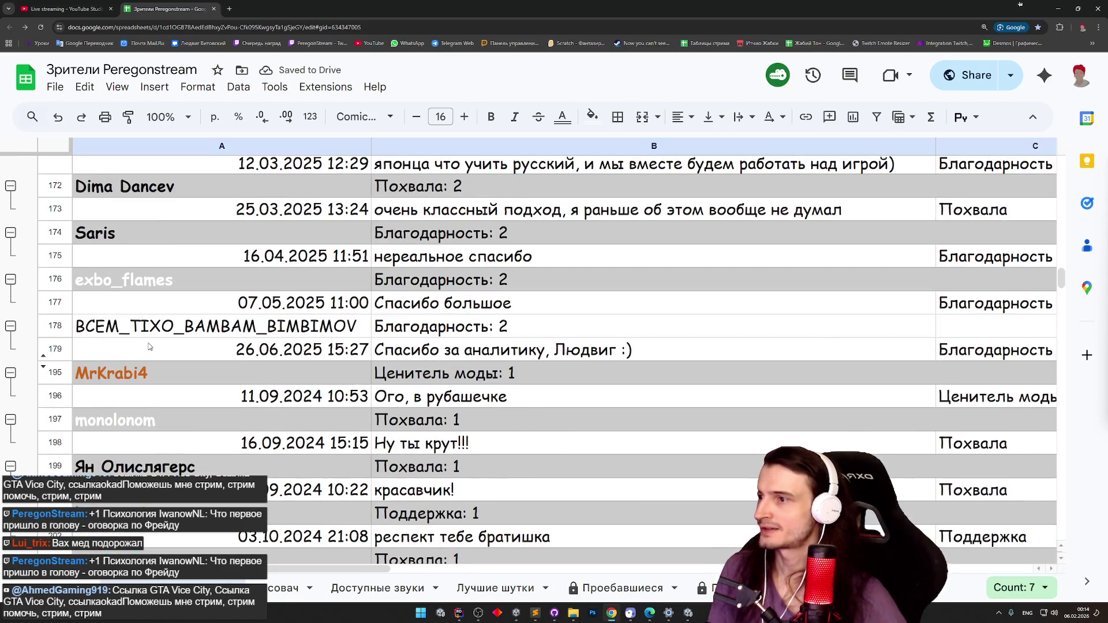
# Delete rows 178–179.
pyautogui.moveTo(68, 331); pyautogui.dragTo(64, 340)
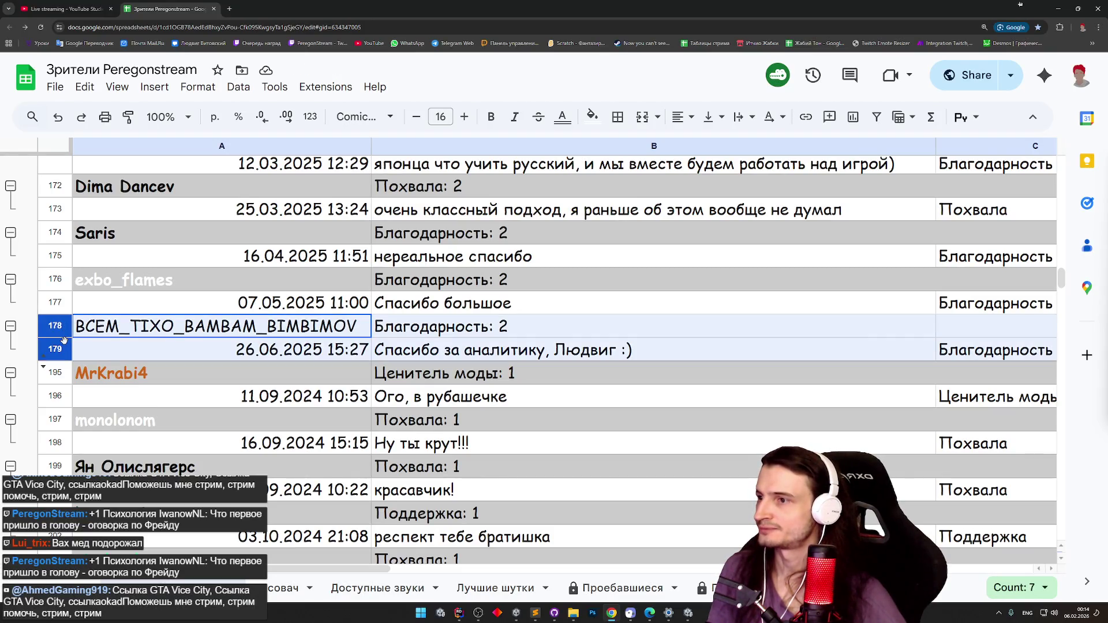
pyautogui.rightClick(64, 341)
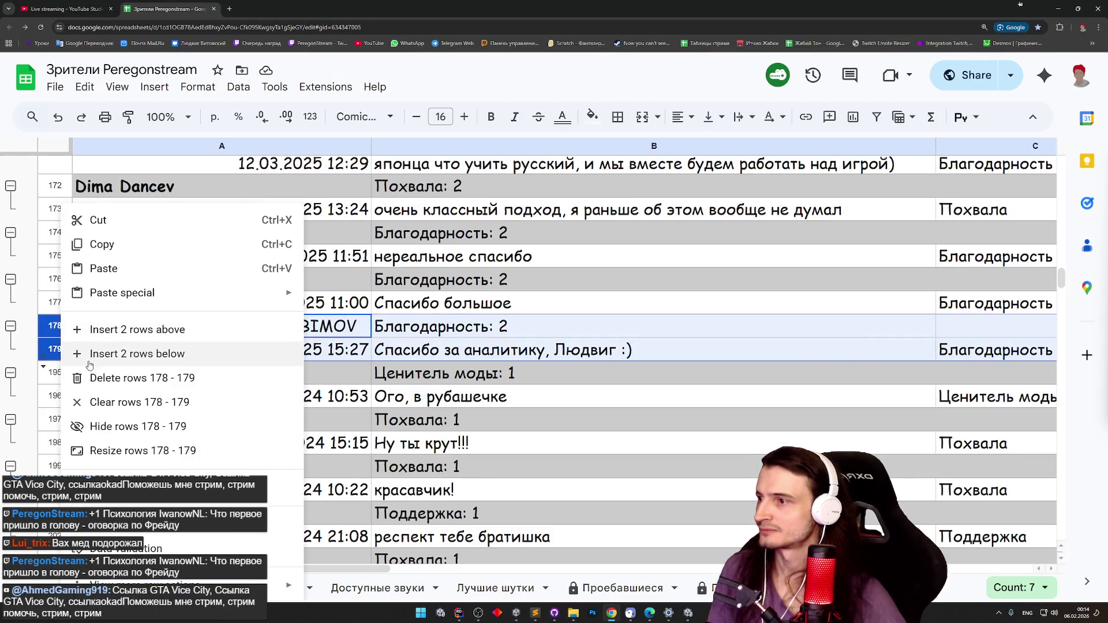
pyautogui.click(95, 376)
# Delete the duplicate 'Что первое пришло в голову' comment rows 145–146.
pyautogui.scroll(8, 142, 345)
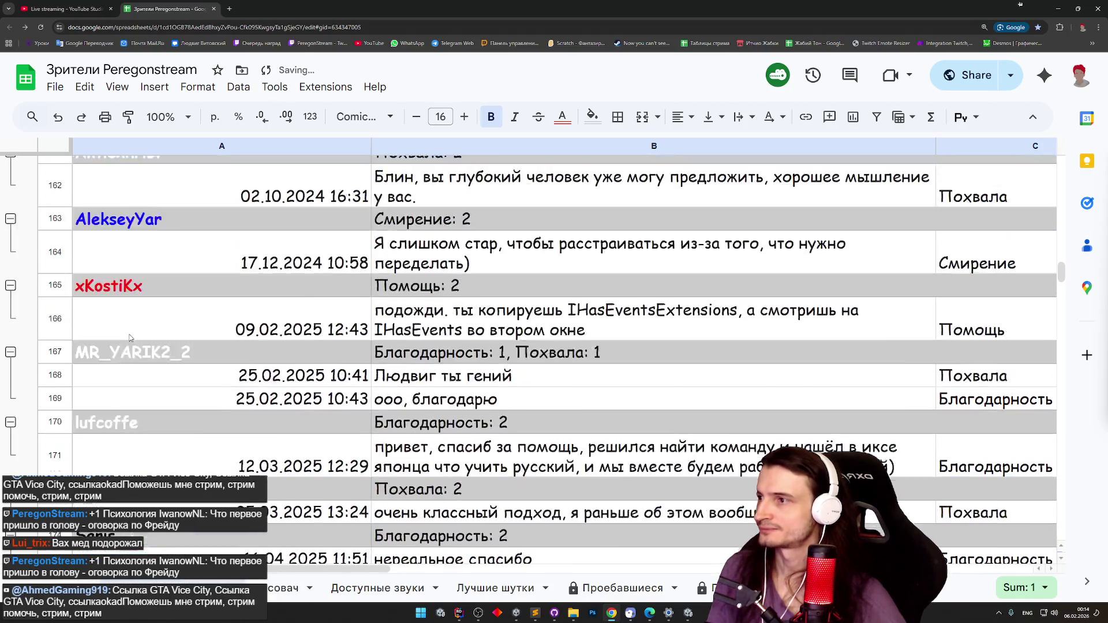
pyautogui.scroll(-2, 141, 345)
pyautogui.scroll(1, 141, 346)
pyautogui.scroll(-2, 141, 348)
pyautogui.scroll(8, 142, 349)
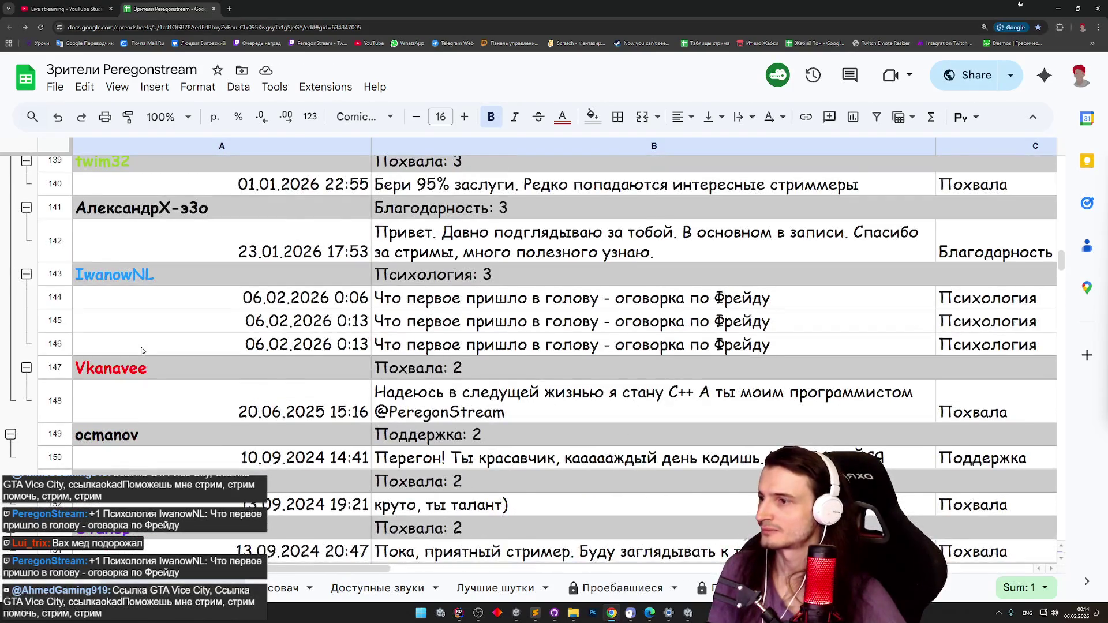
pyautogui.scroll(4, 142, 349)
pyautogui.scroll(-1, 141, 350)
pyautogui.moveTo(58, 494); pyautogui.dragTo(61, 518)
pyautogui.rightClick(62, 518)
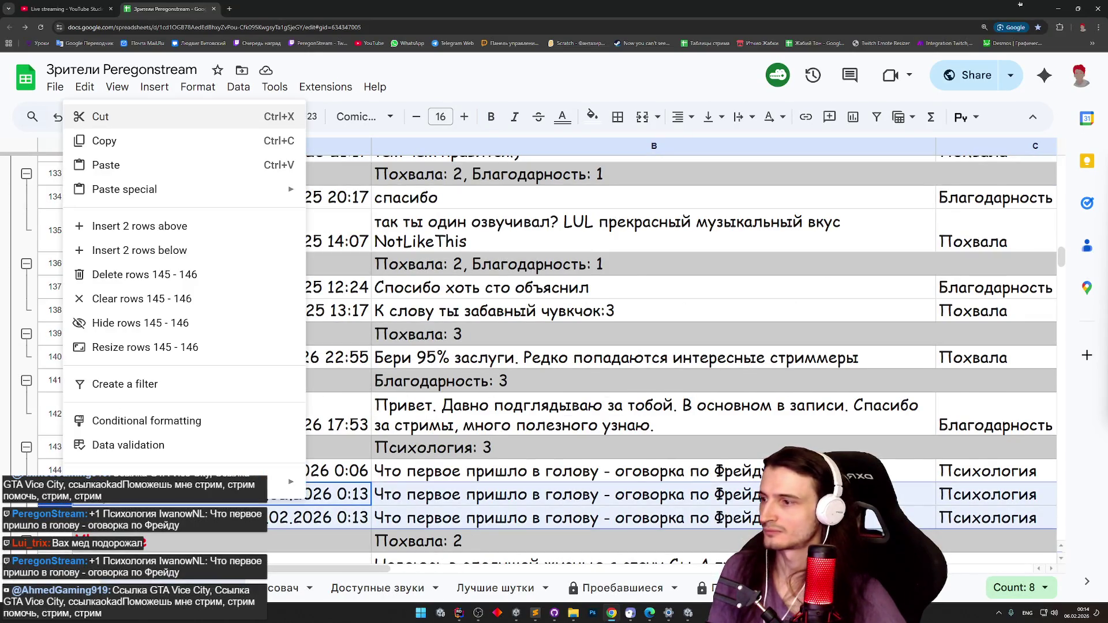
pyautogui.click(145, 274)
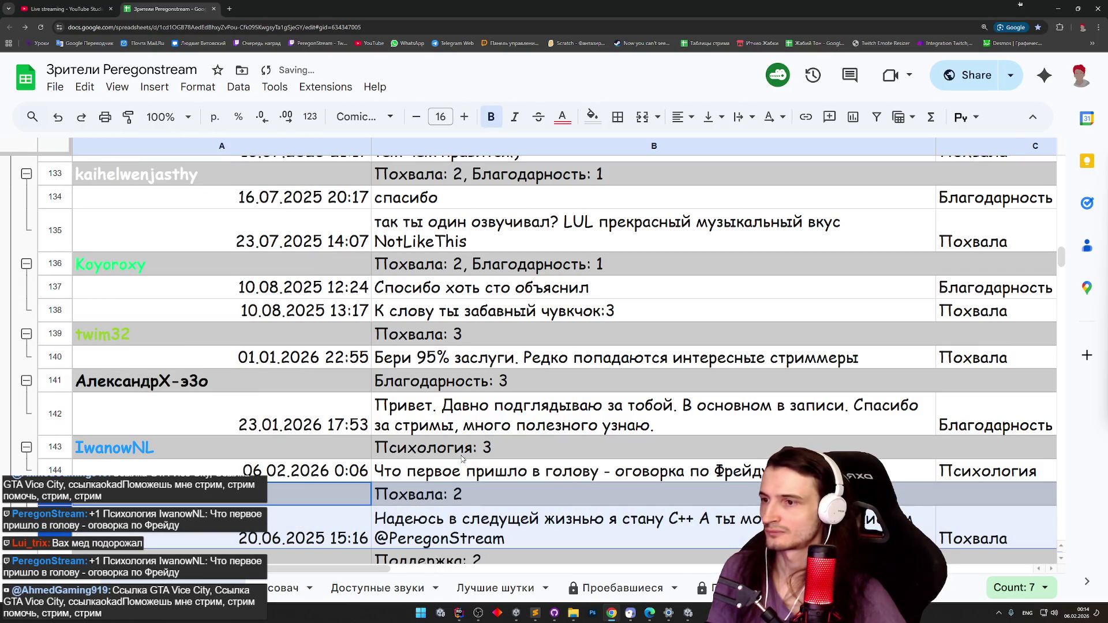
# Change B143 to 'Психология: 1' and D143 from 3 to 1.
pyautogui.doubleClick(447, 456)
pyautogui.write('1')
pyautogui.press('Return')
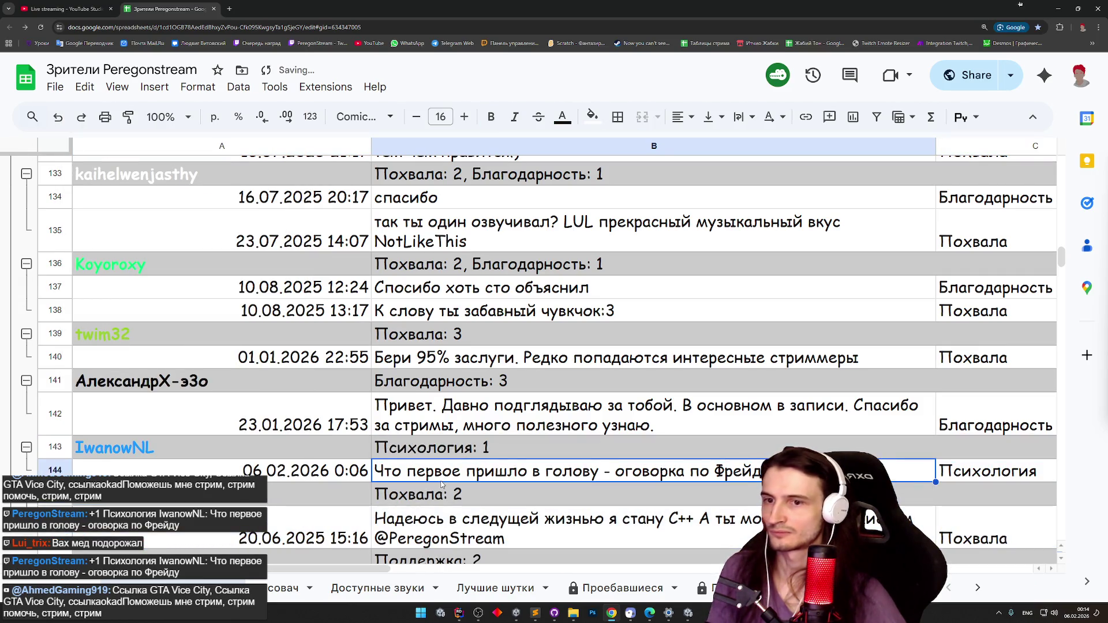
pyautogui.hscroll(6, 478, 562)
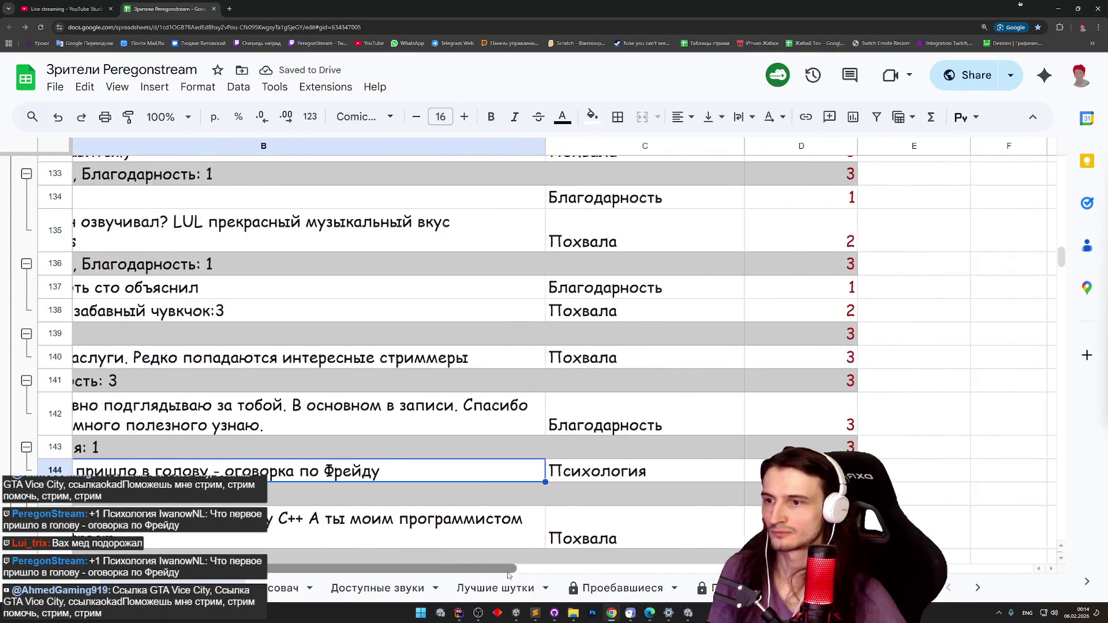
pyautogui.click(830, 446)
pyautogui.write('1')
pyautogui.click(903, 479)
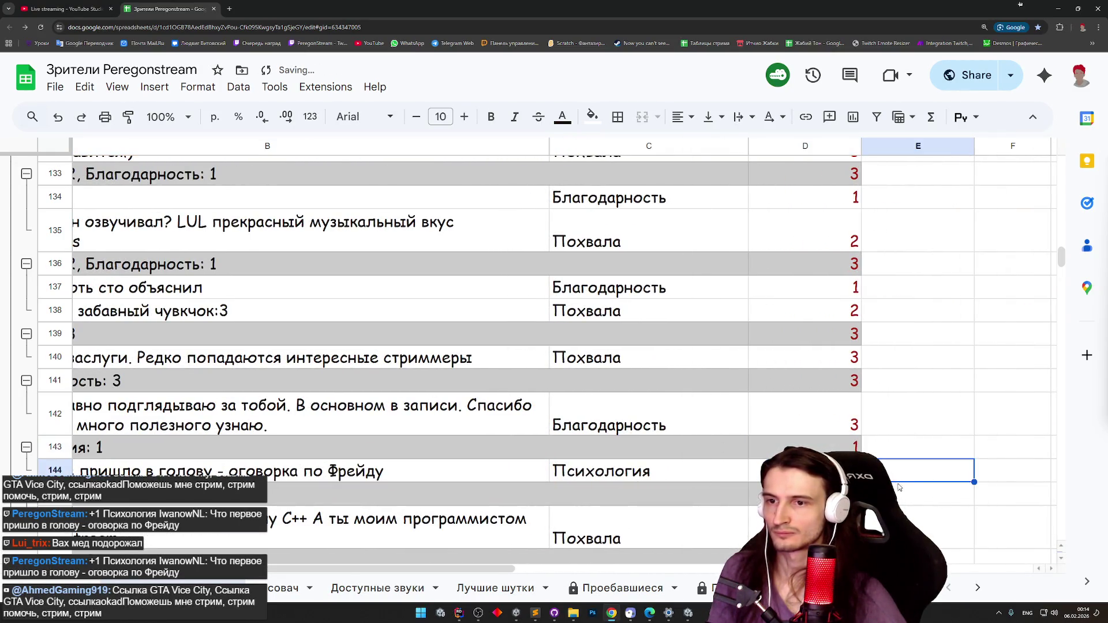
pyautogui.hscroll(-6, 504, 568)
# Scroll back to the top of the sheet and minimize the browser window.
pyautogui.scroll(1, 258, 450)
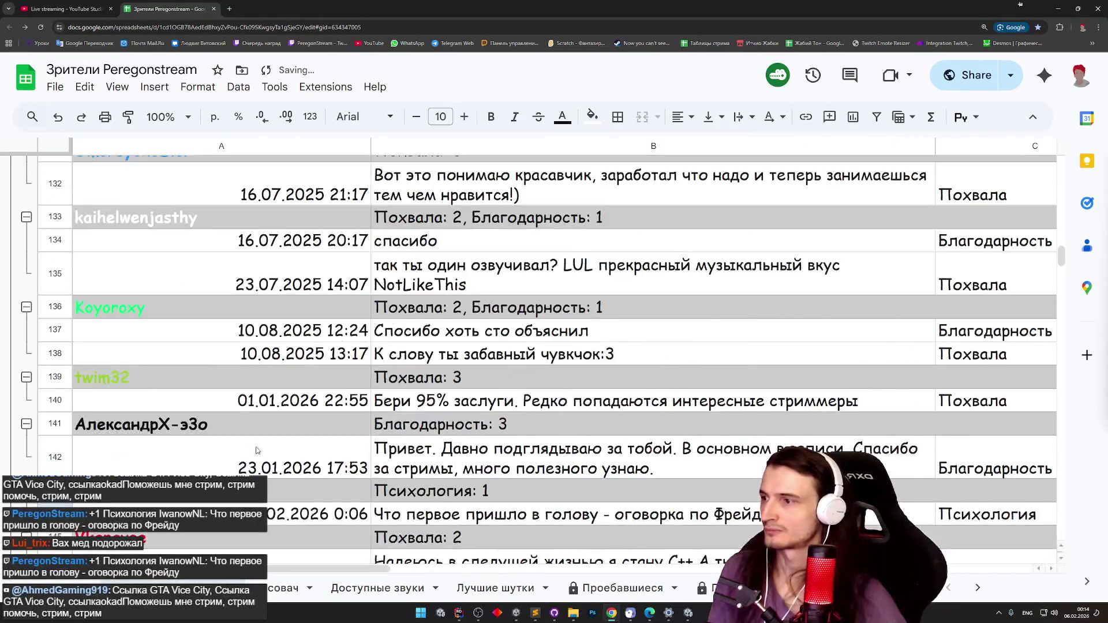
pyautogui.scroll(4, 258, 451)
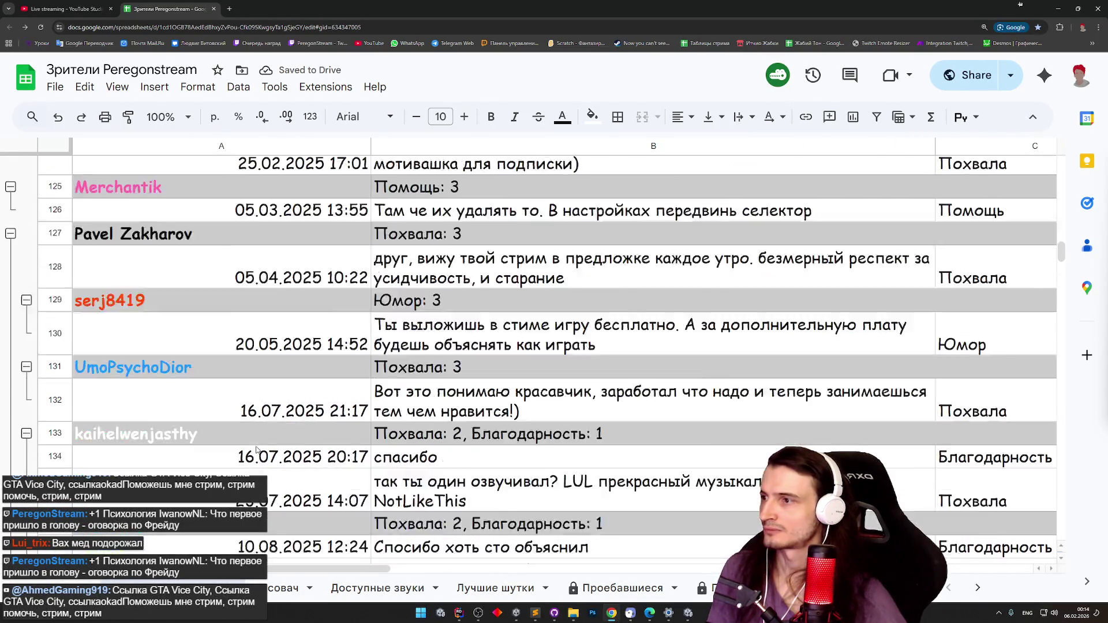
pyautogui.scroll(10, 257, 450)
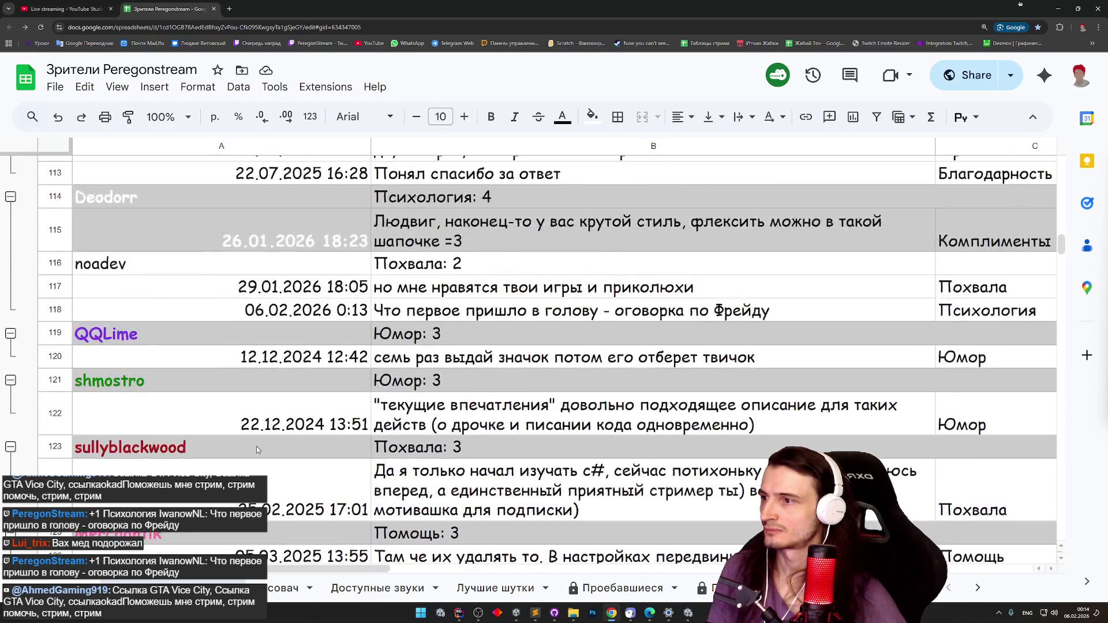
pyautogui.scroll(5, 256, 449)
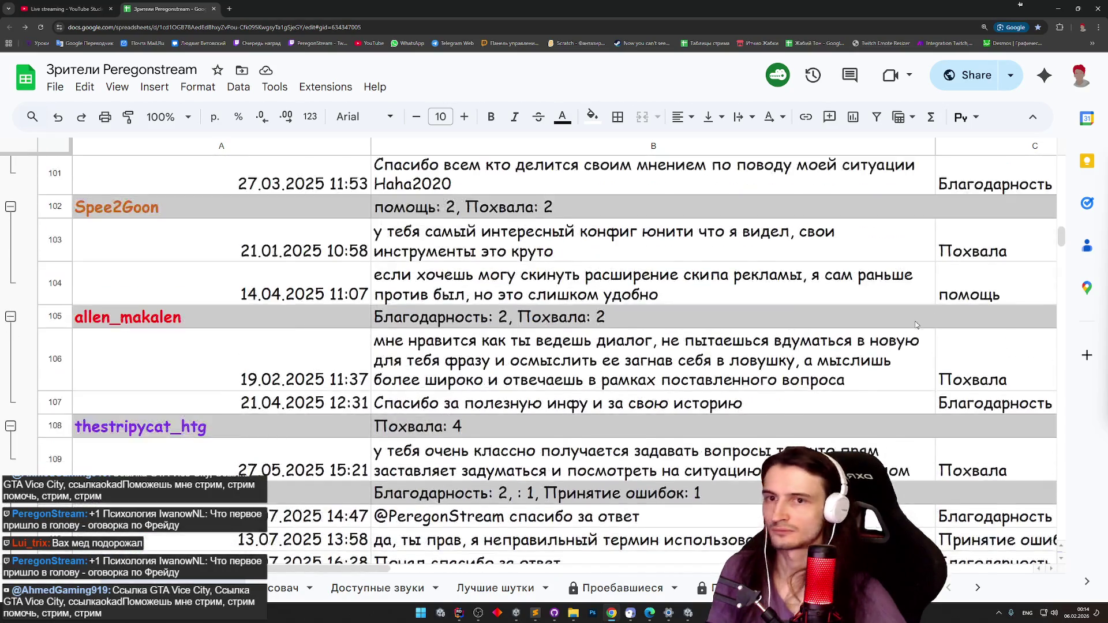
pyautogui.moveTo(1060, 239)
pyautogui.mouseDown()
pyautogui.moveTo(1065, 180)
pyautogui.moveTo(991, 176)
pyautogui.mouseUp()
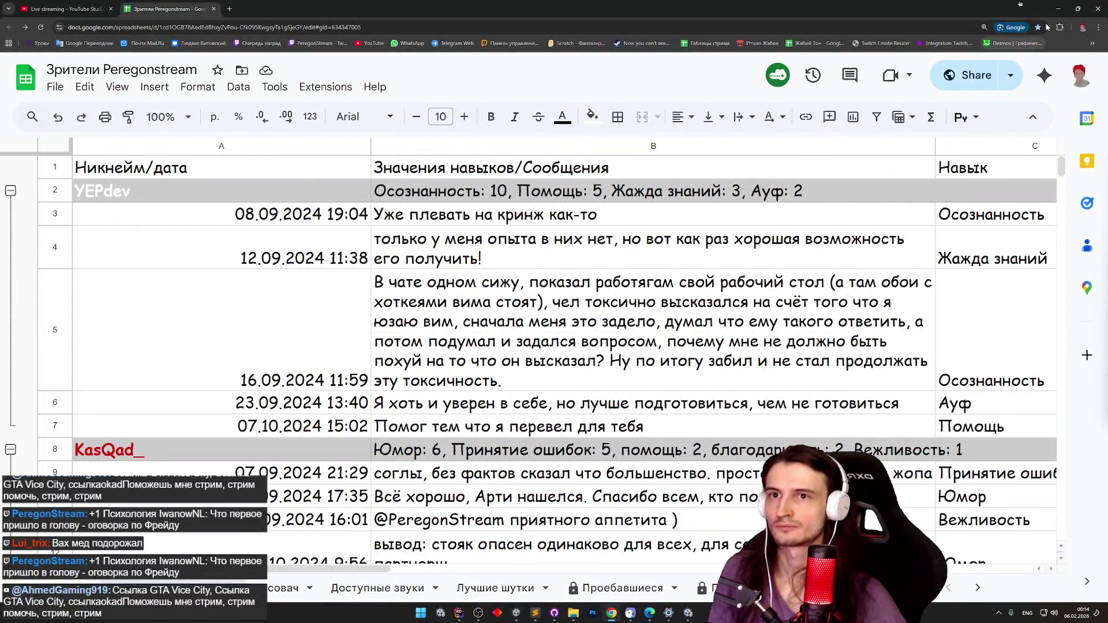
pyautogui.click(1058, 9)
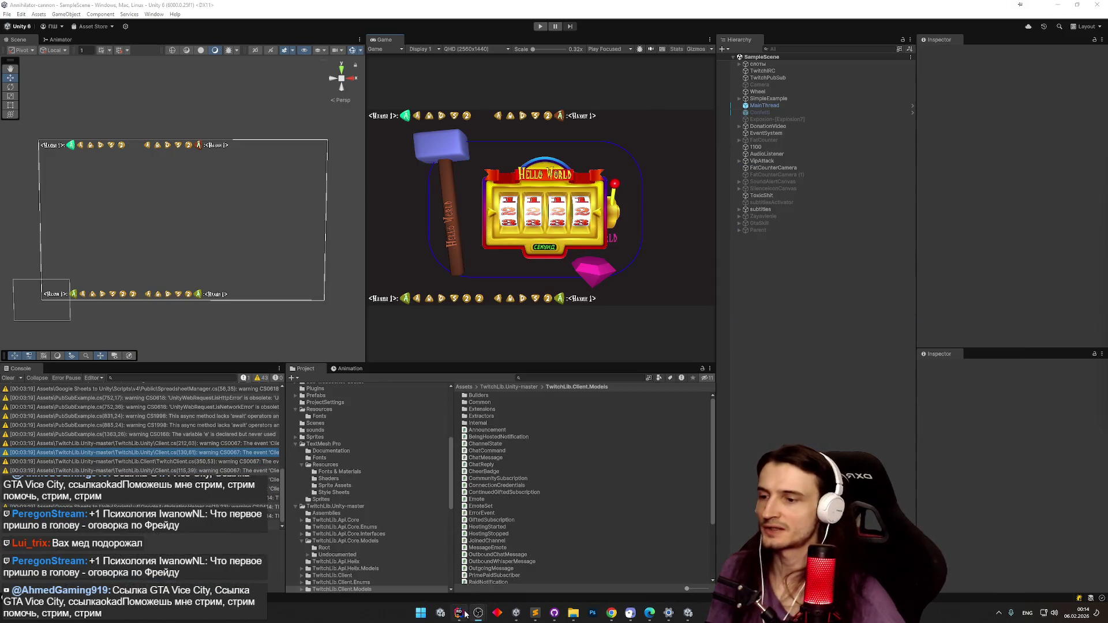
# Switch to Rider and open ToxicSheet.cs.
pyautogui.click(459, 613)
pyautogui.hotkey('ctrl', 'shift', 't')
pyautogui.press('Escape')
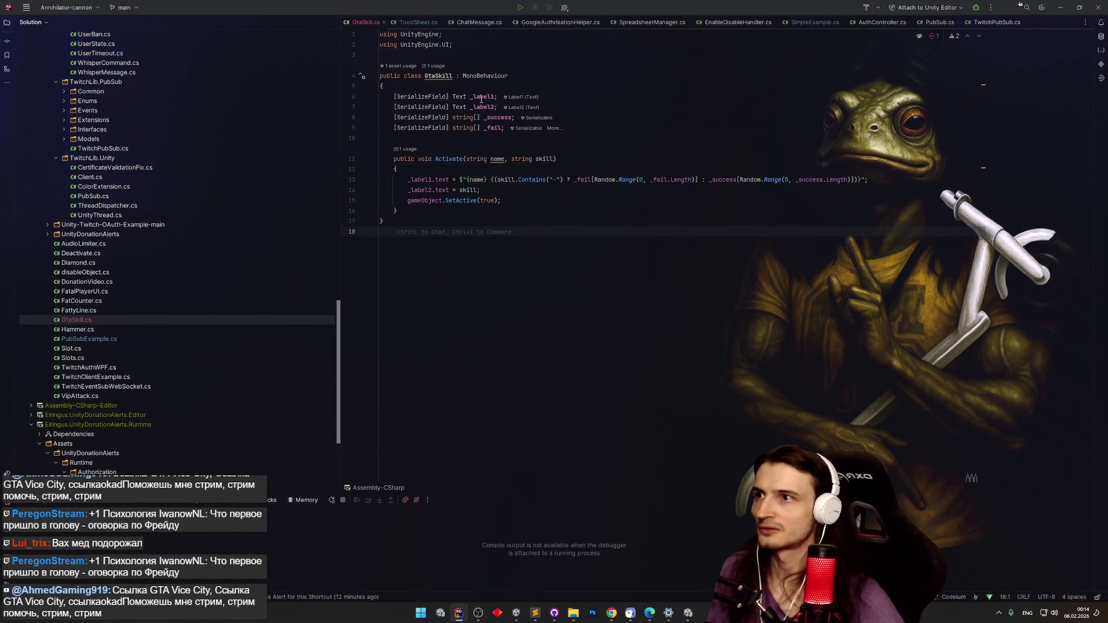
pyautogui.click(419, 23)
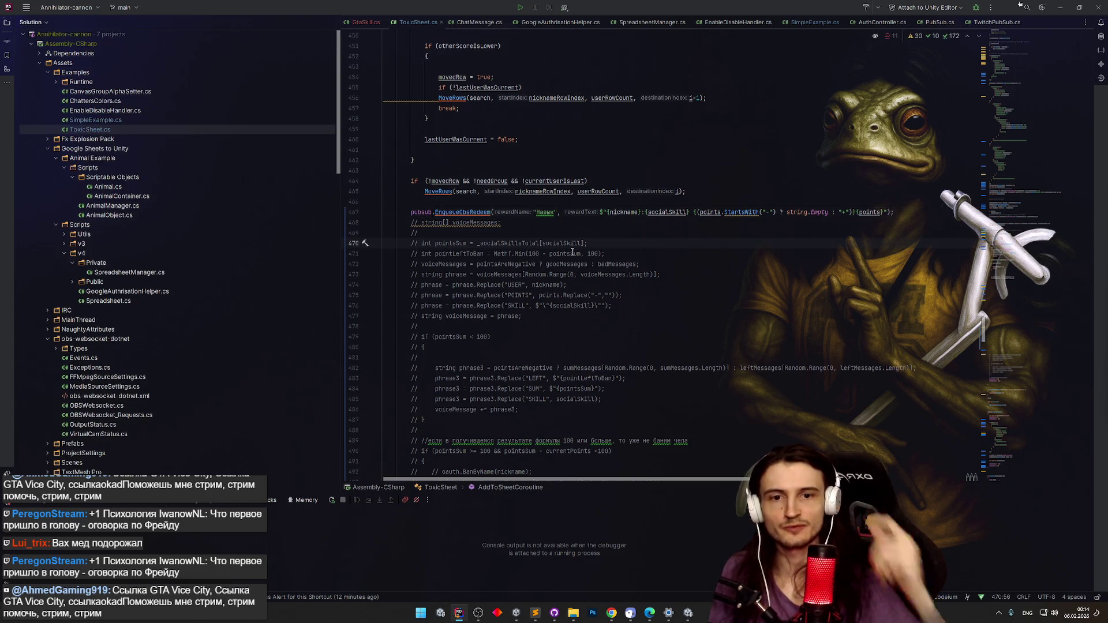
# Search ToxicSheet.cs for 'taskIsRunning' and step through the first matches.
pyautogui.hotkey('ctrl', 'f')
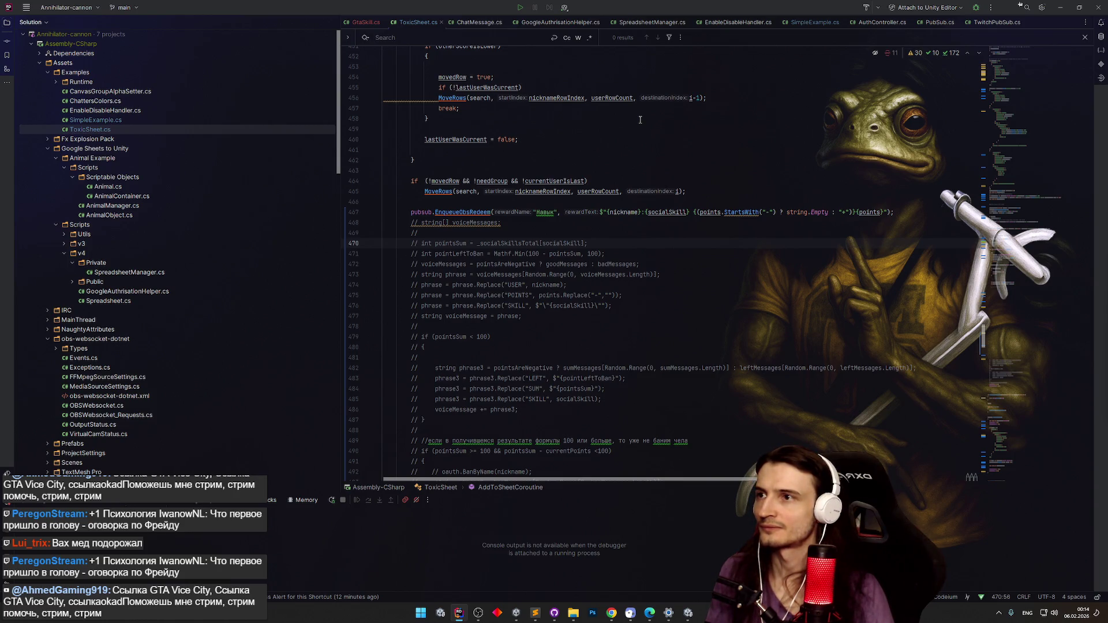
pyautogui.click(985, 347)
pyautogui.scroll(-5, 981, 347)
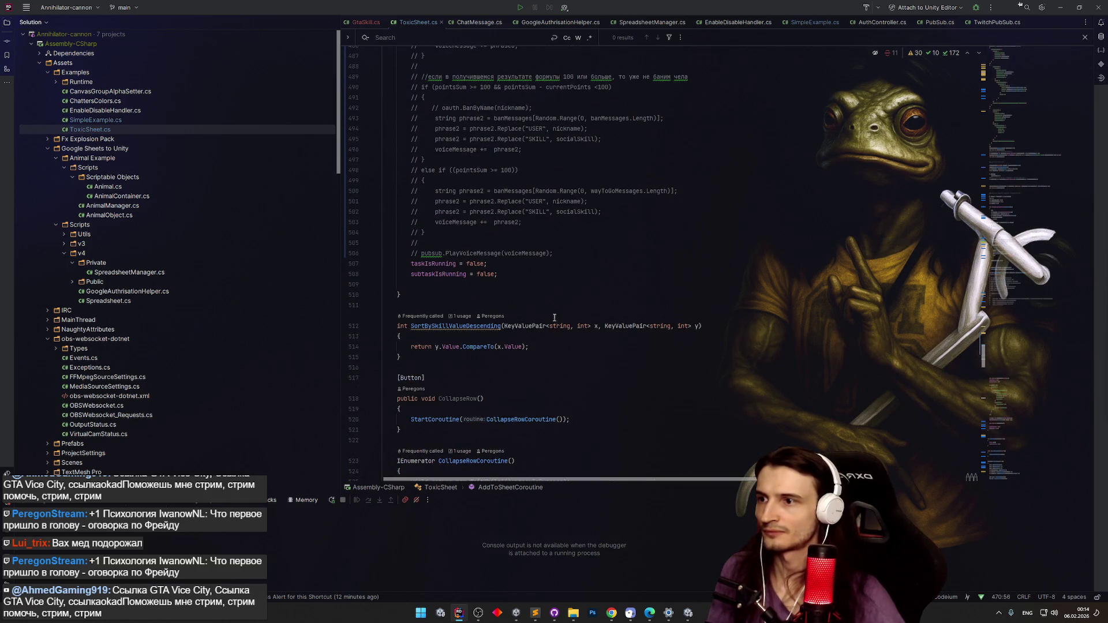
pyautogui.scroll(1, 551, 314)
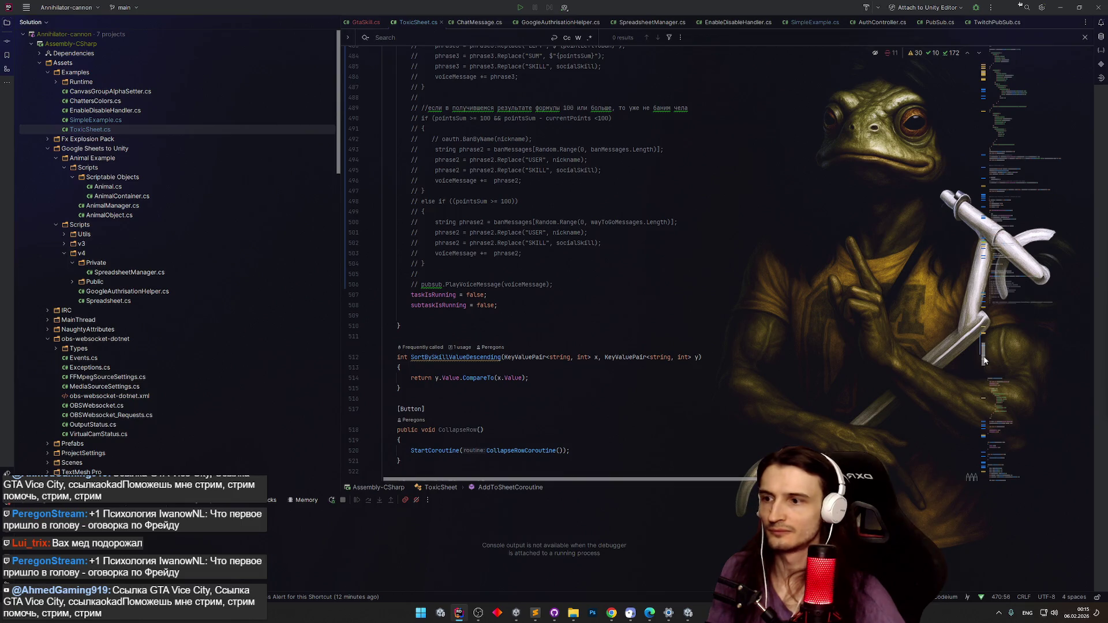
pyautogui.write('taskIsRunning')
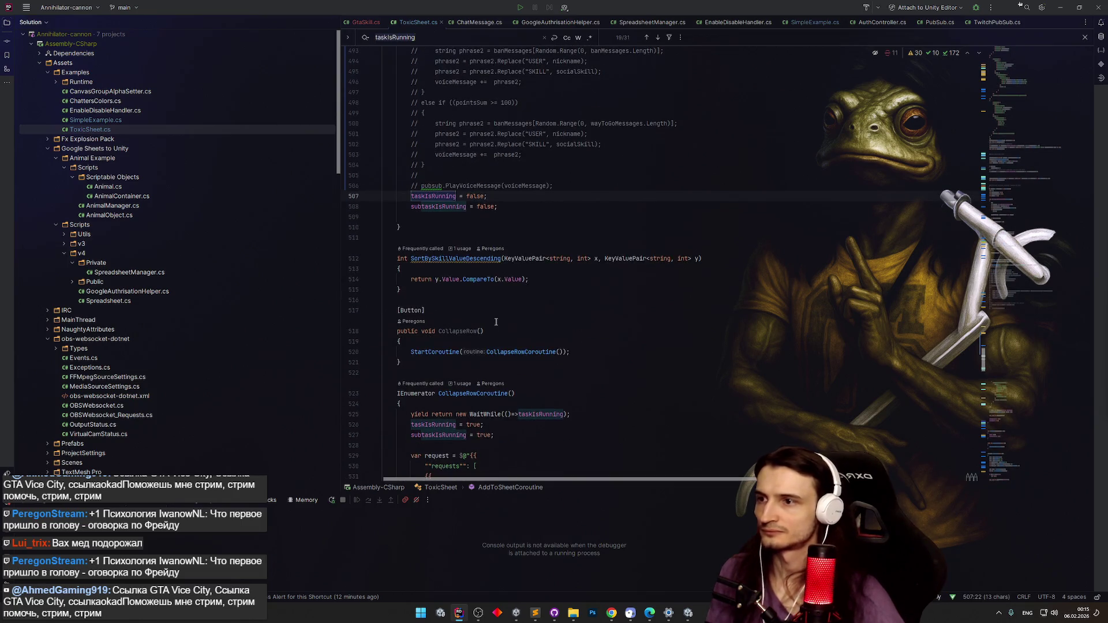
pyautogui.press('Return')
pyautogui.press('Return')
pyautogui.press('Return')
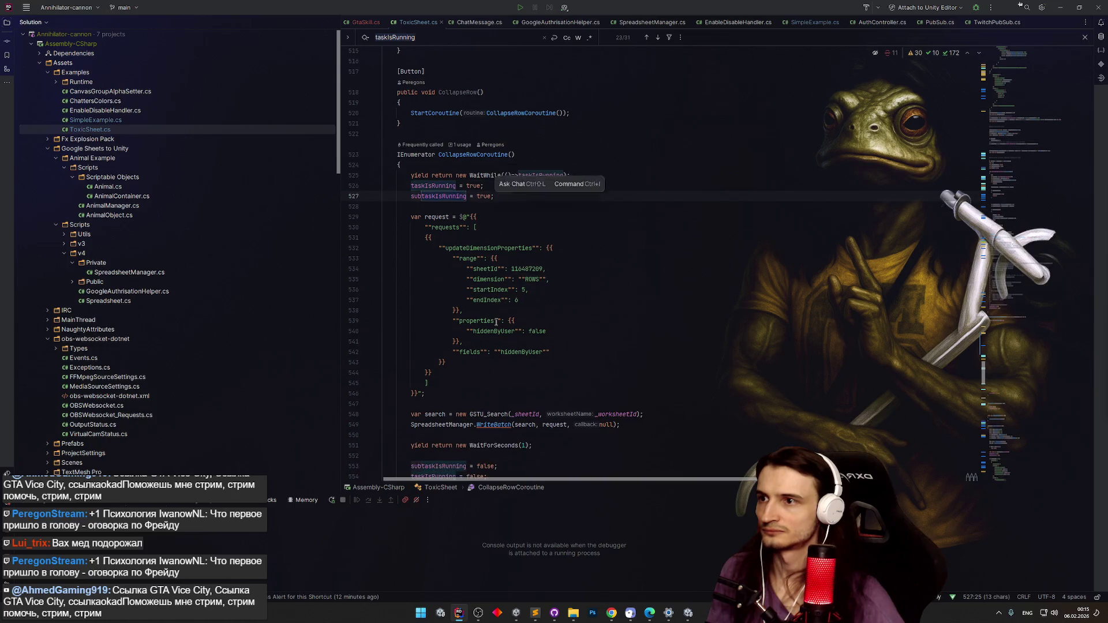
pyautogui.press('Return')
pyautogui.scroll(5, 494, 321)
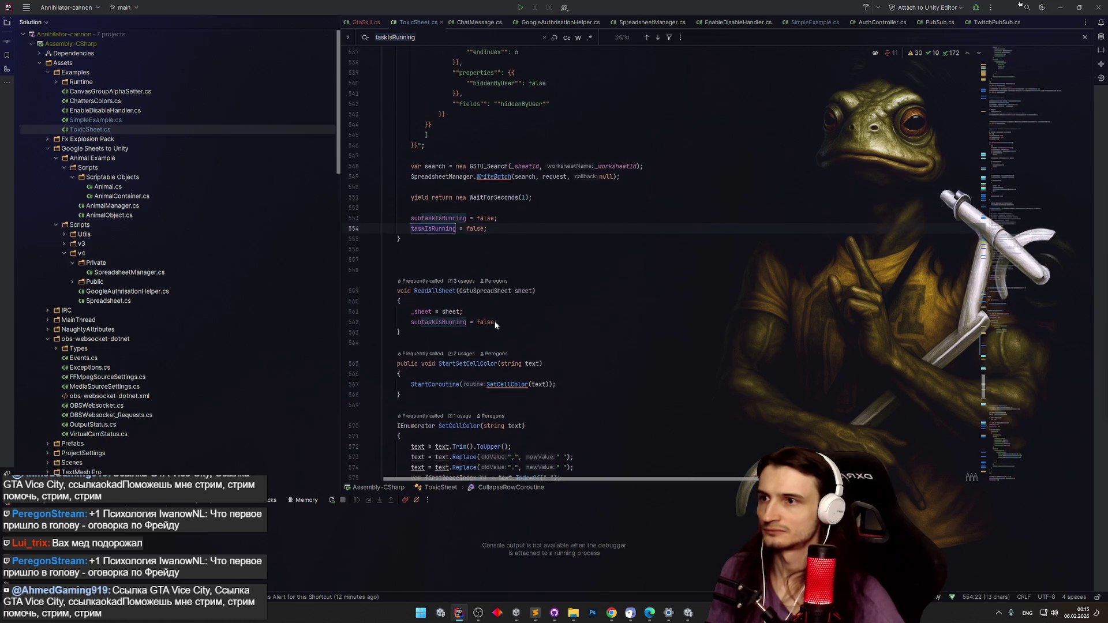
pyautogui.scroll(2, 985, 374)
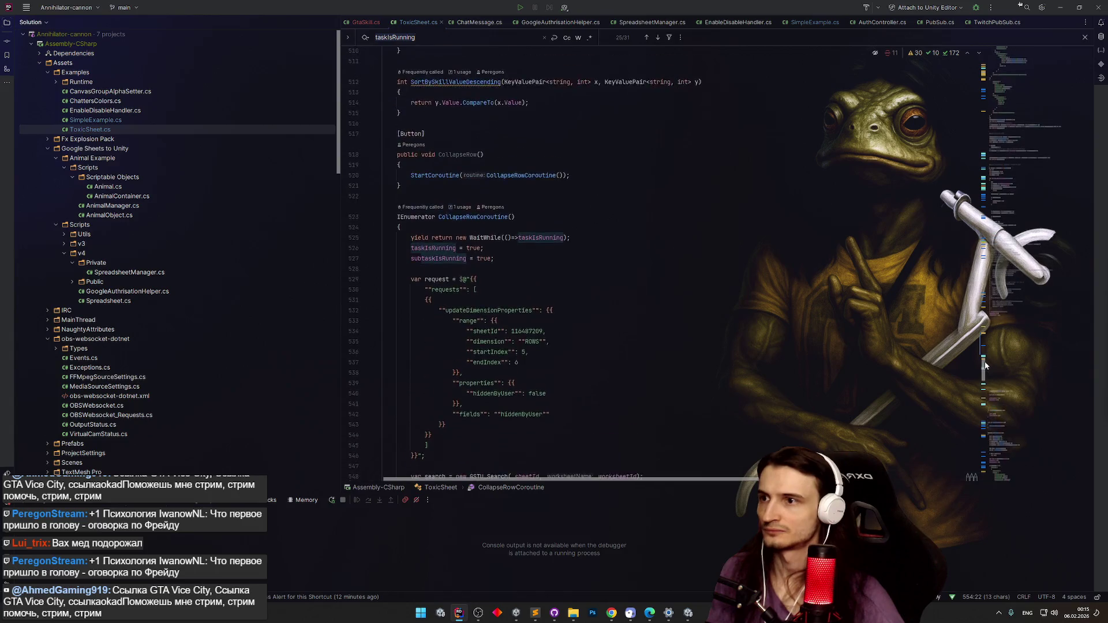
pyautogui.scroll(-1, 975, 370)
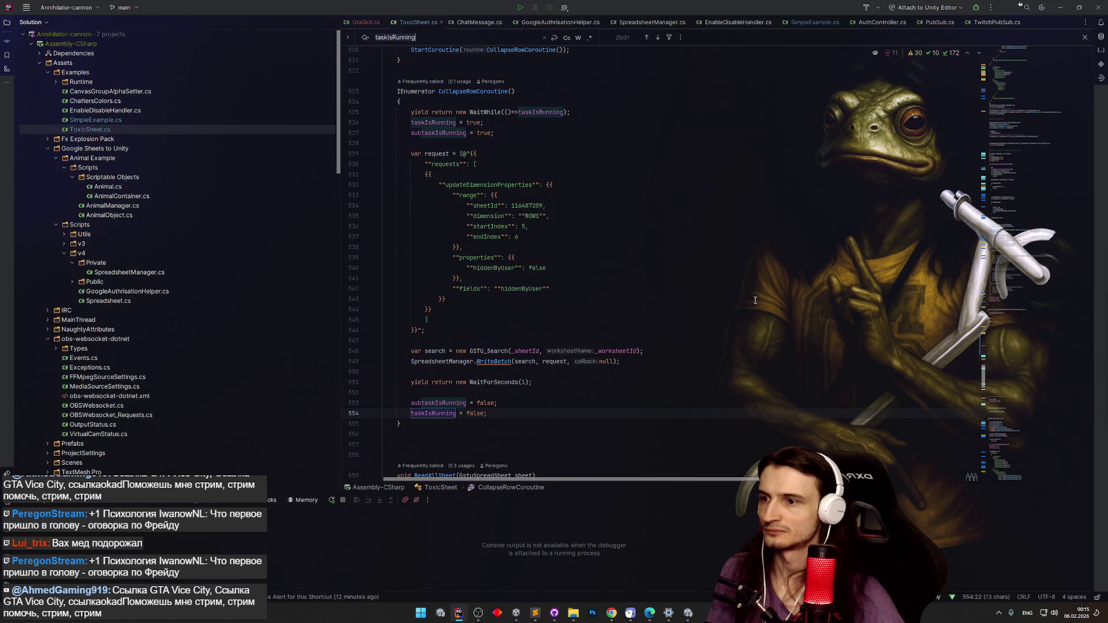
# Cycle through the remaining taskIsRunning matches, wrapping around, until reaching AddToSheetCoroutine.
pyautogui.press('Return')
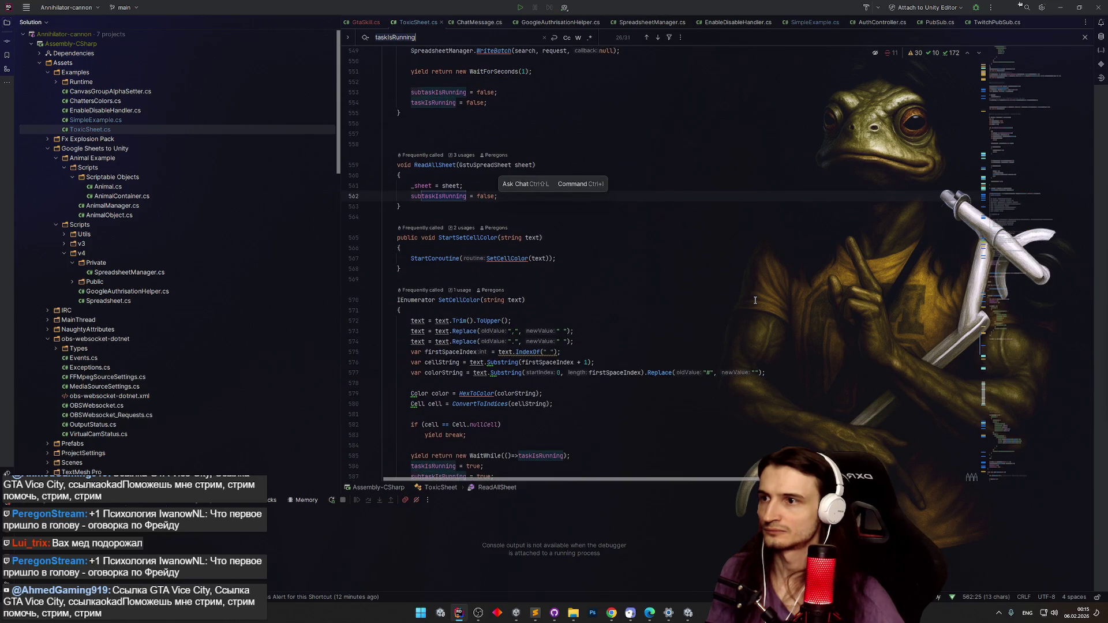
pyautogui.press('Return')
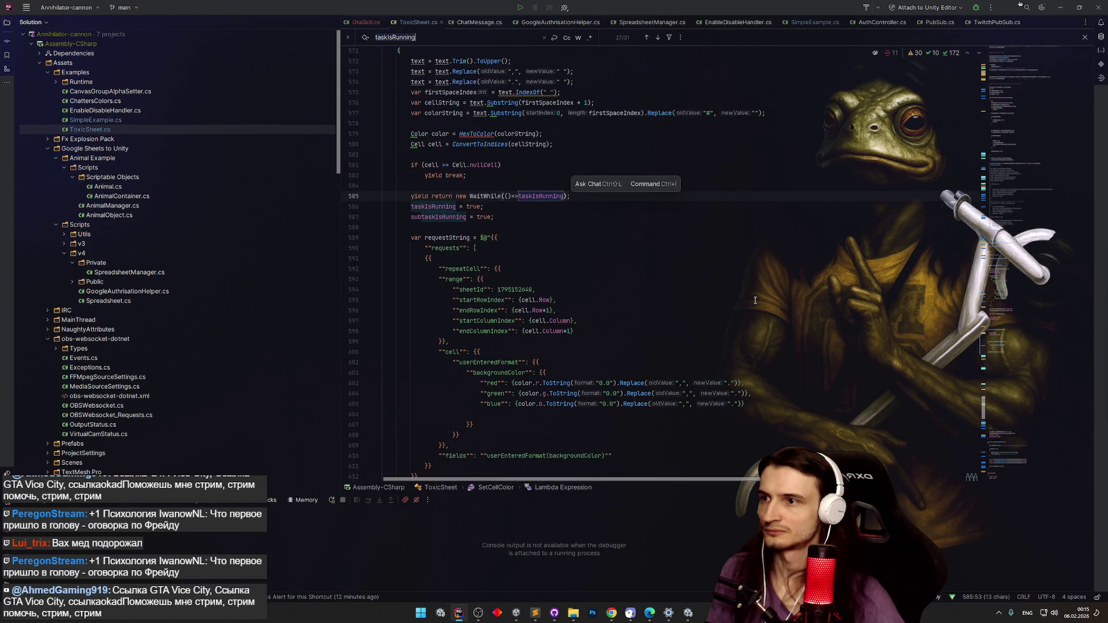
pyautogui.press('Return')
pyautogui.press('Return')
pyautogui.press('Return')
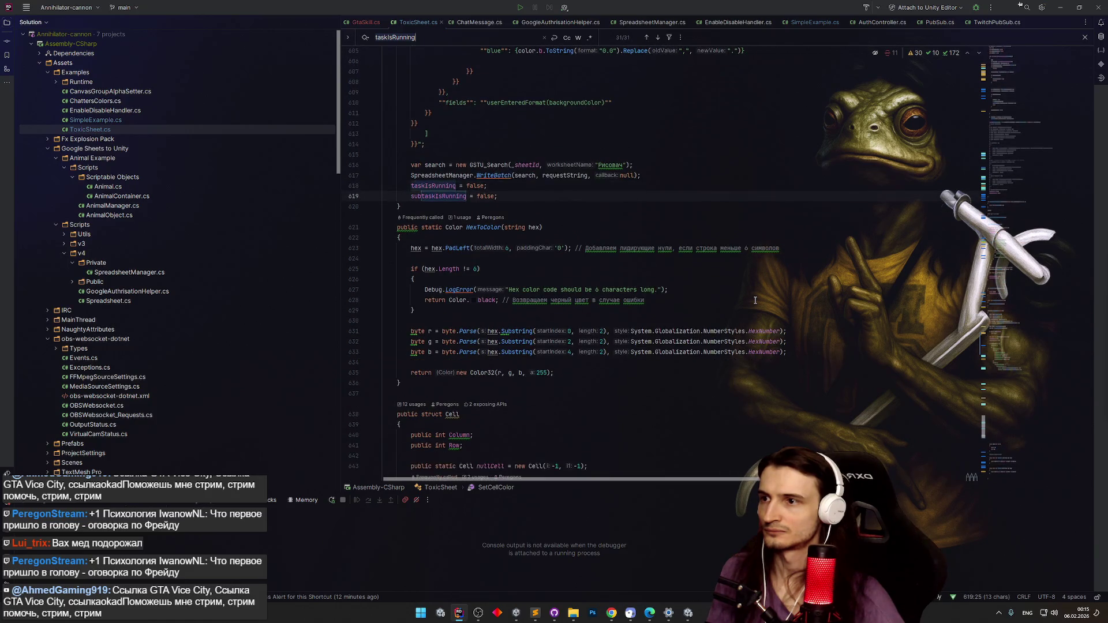
pyautogui.press('Return')
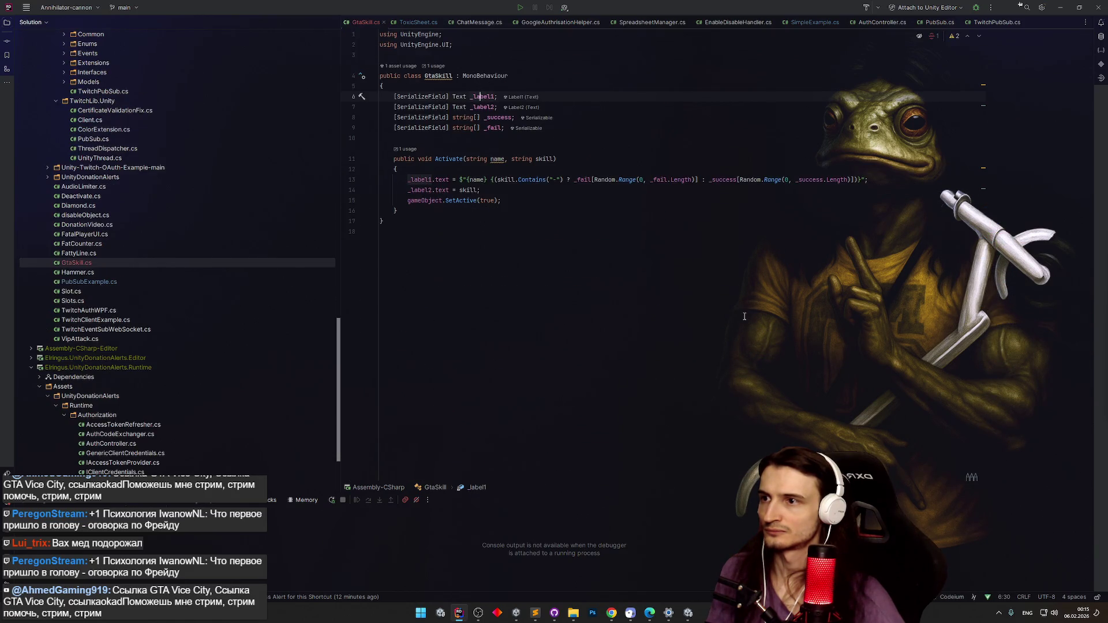
pyautogui.hotkey('shift', 'Return')
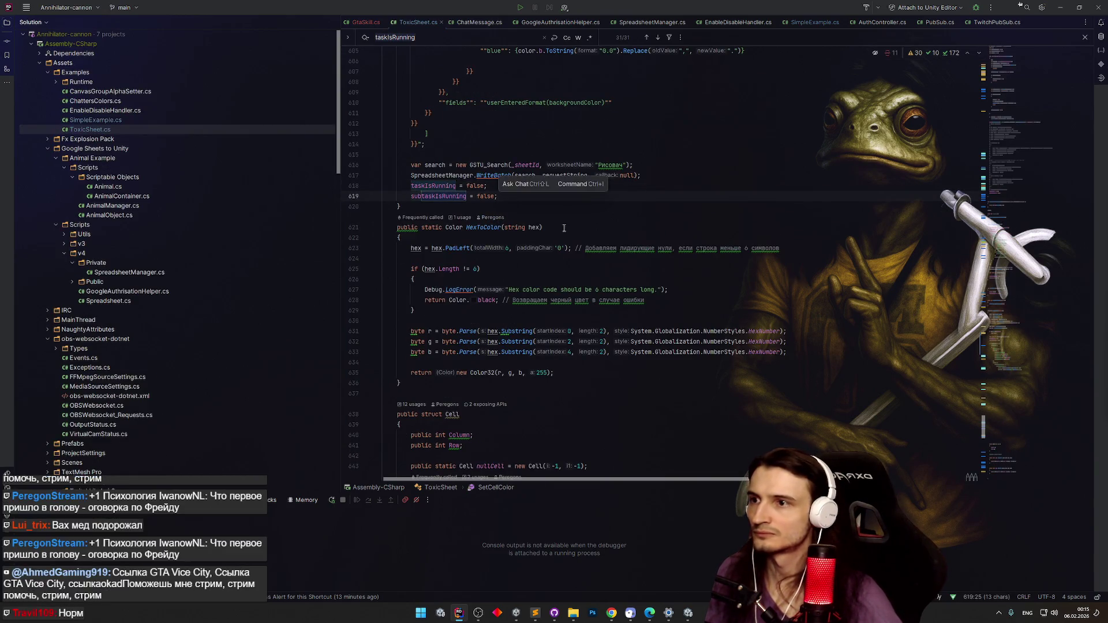
pyautogui.press('Return')
pyautogui.press('Return')
pyautogui.press('Return')
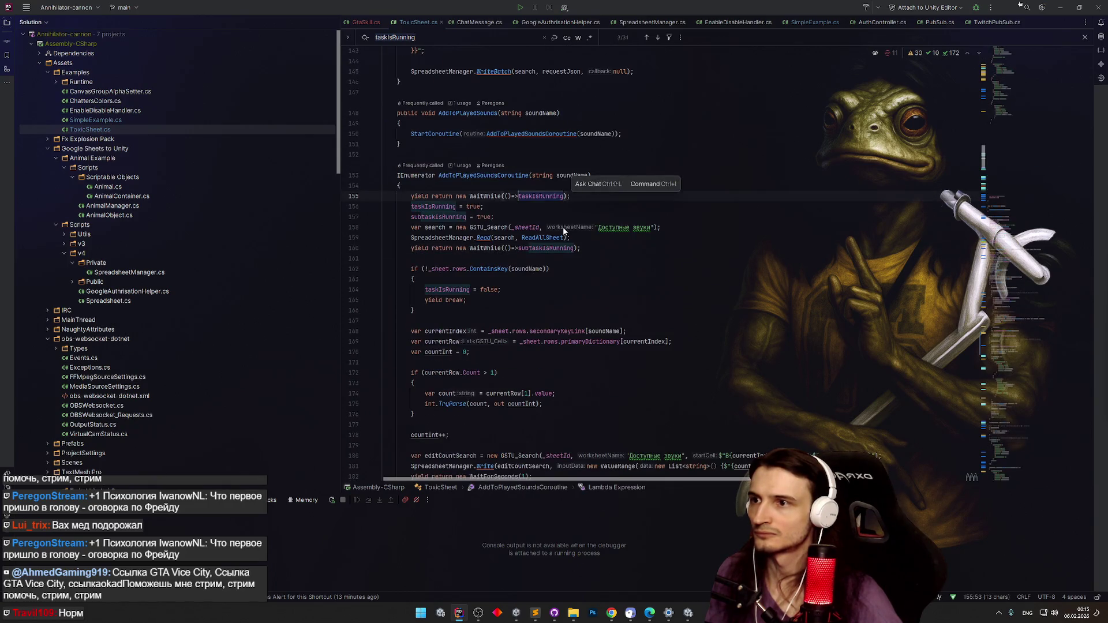
pyautogui.press('Return')
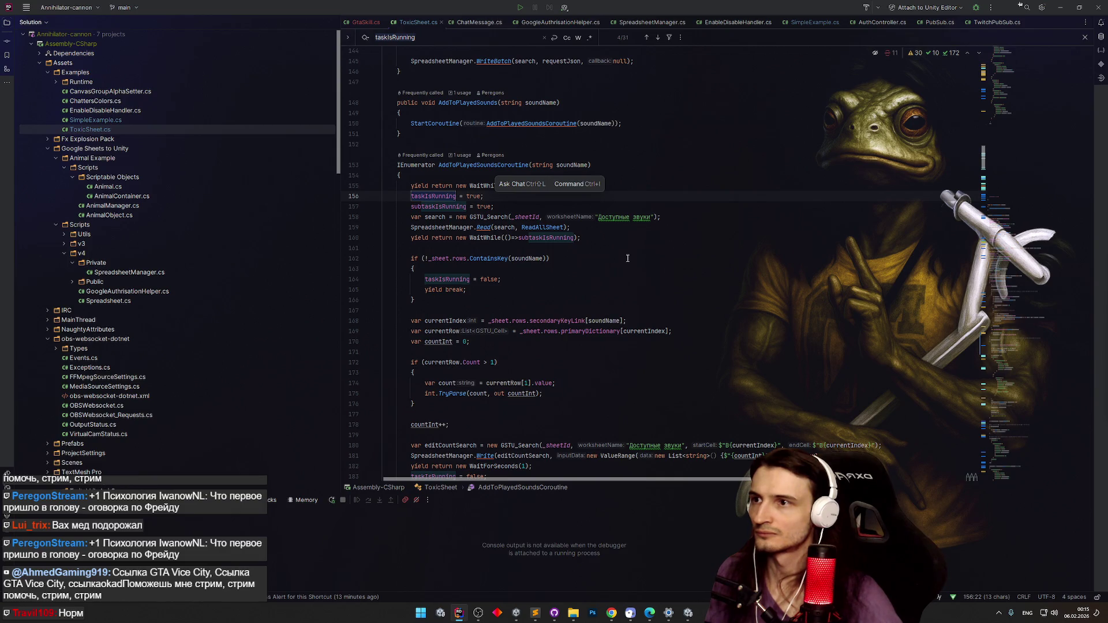
pyautogui.press('Return')
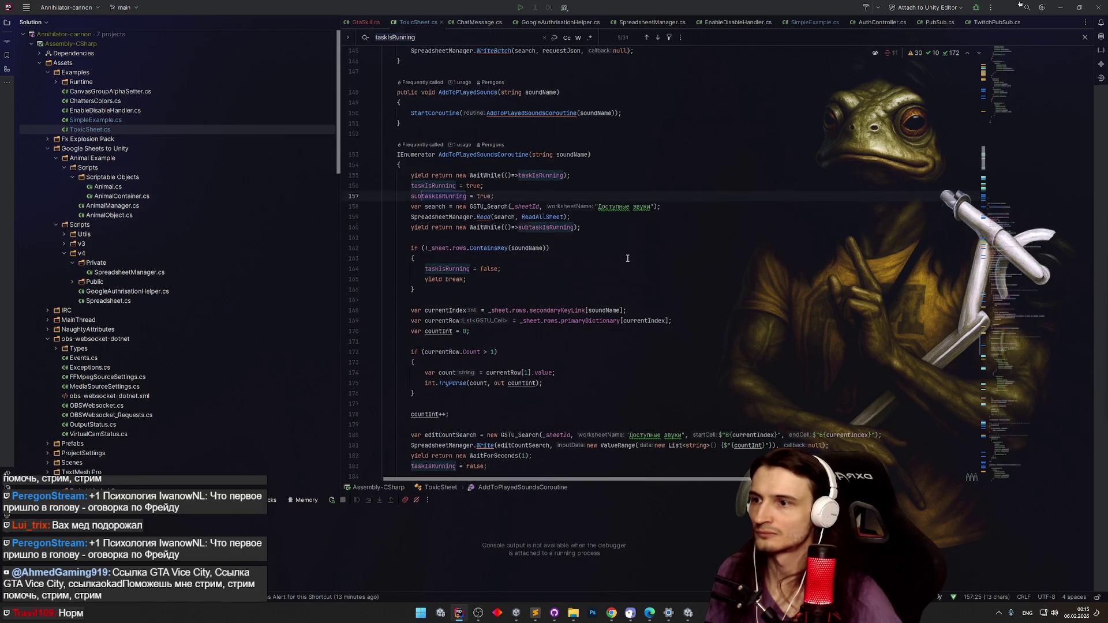
pyautogui.press('Return')
pyautogui.press('Return')
pyautogui.press('Return')
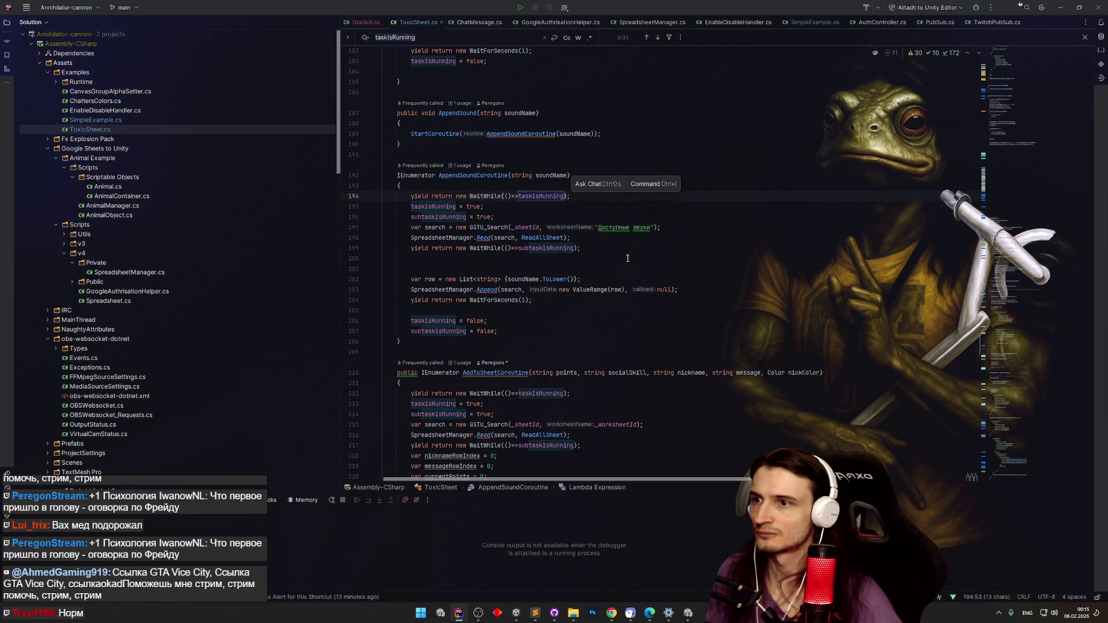
pyautogui.press('Return')
pyautogui.press('Return')
pyautogui.press('Return')
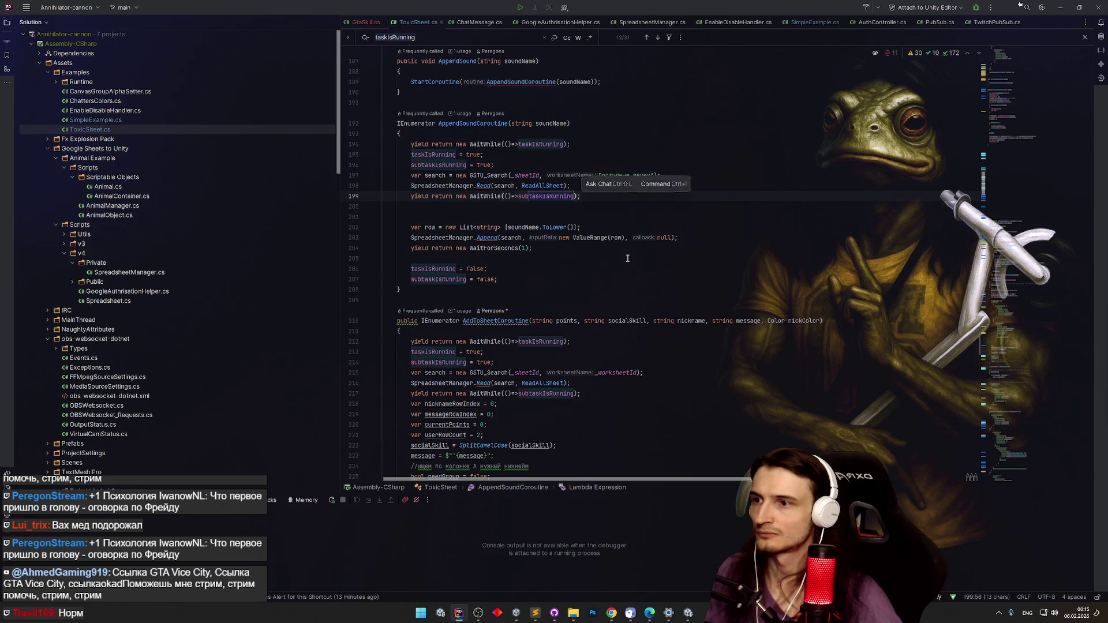
pyautogui.press('Return')
pyautogui.press('Return')
pyautogui.press('Return')
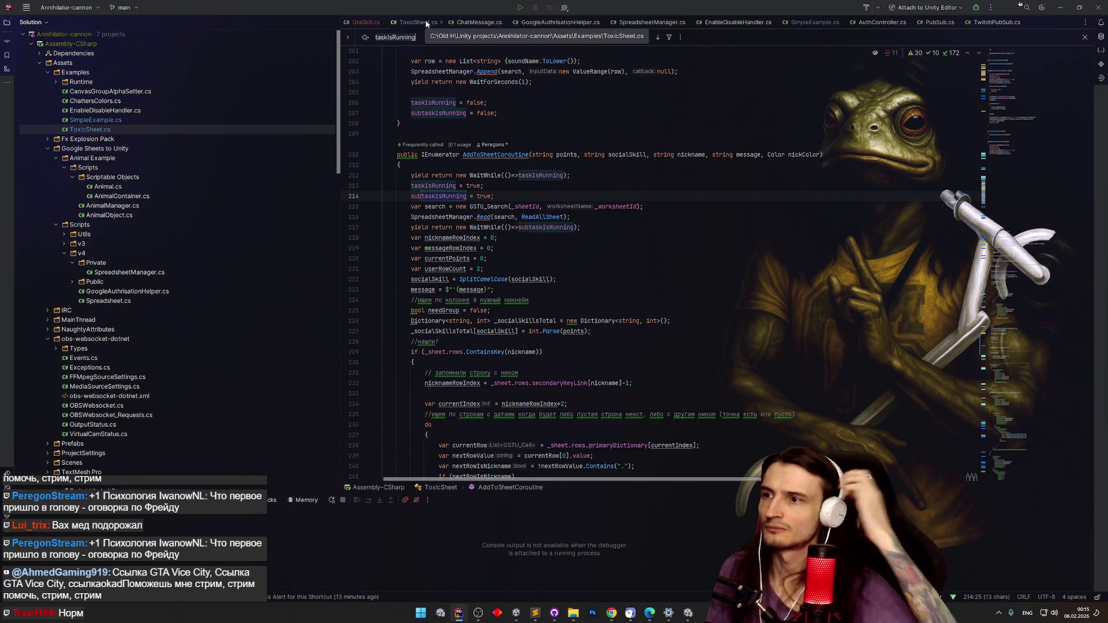
# Duplicate the WaitWhile taskIsRunning line and insert 'yield return 0;' after each wait.
pyautogui.click(583, 177)
pyautogui.hotkey('ctrl', 'd')
pyautogui.hotkey('ctrl', 'd')
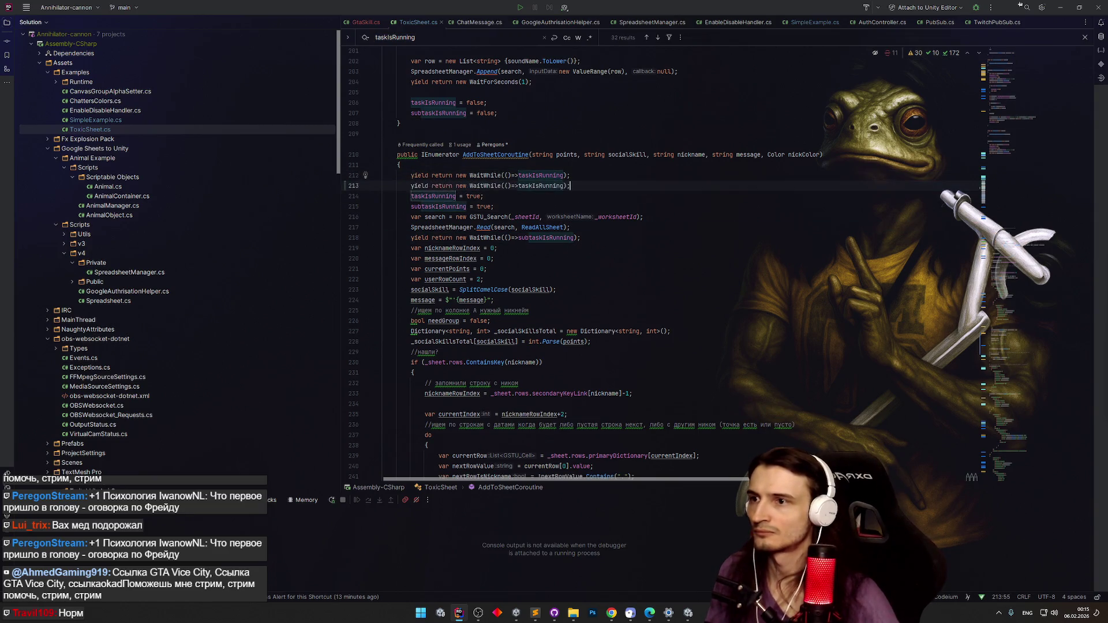
pyautogui.click(582, 176)
pyautogui.press('Return')
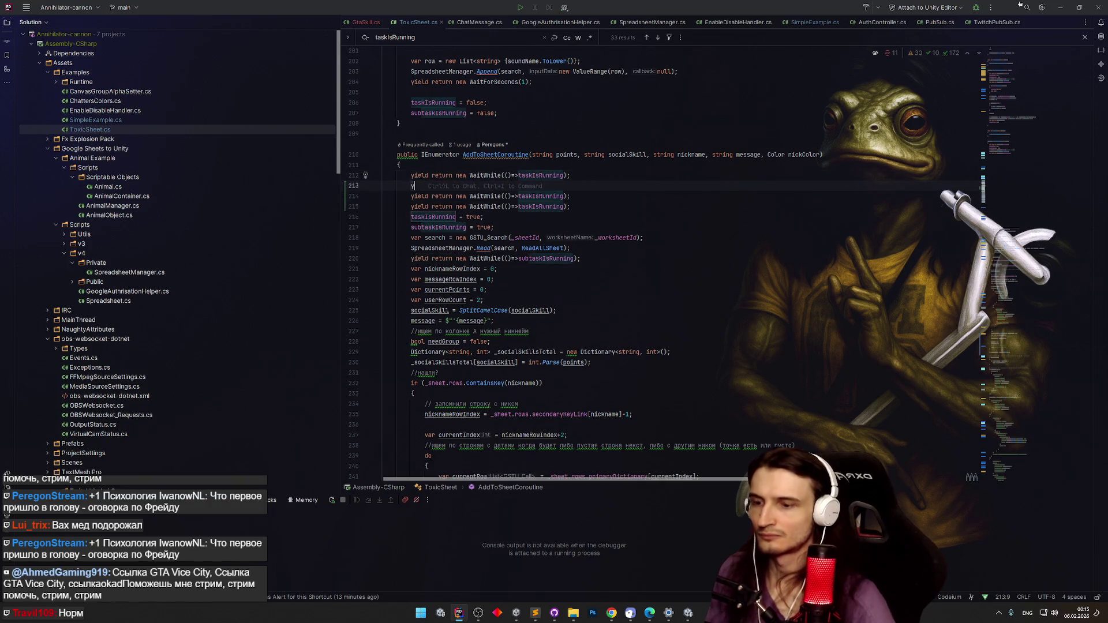
pyautogui.write('yield')
pyautogui.press('Down')
pyautogui.press('Return')
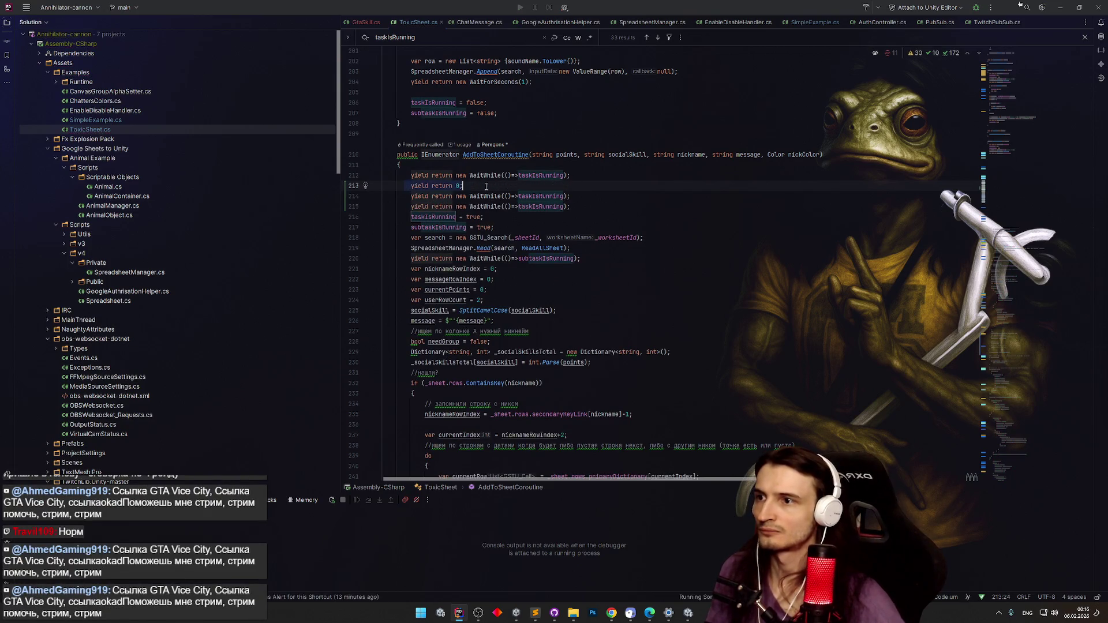
pyautogui.click(589, 196)
pyautogui.press('Return')
pyautogui.press('Tab')
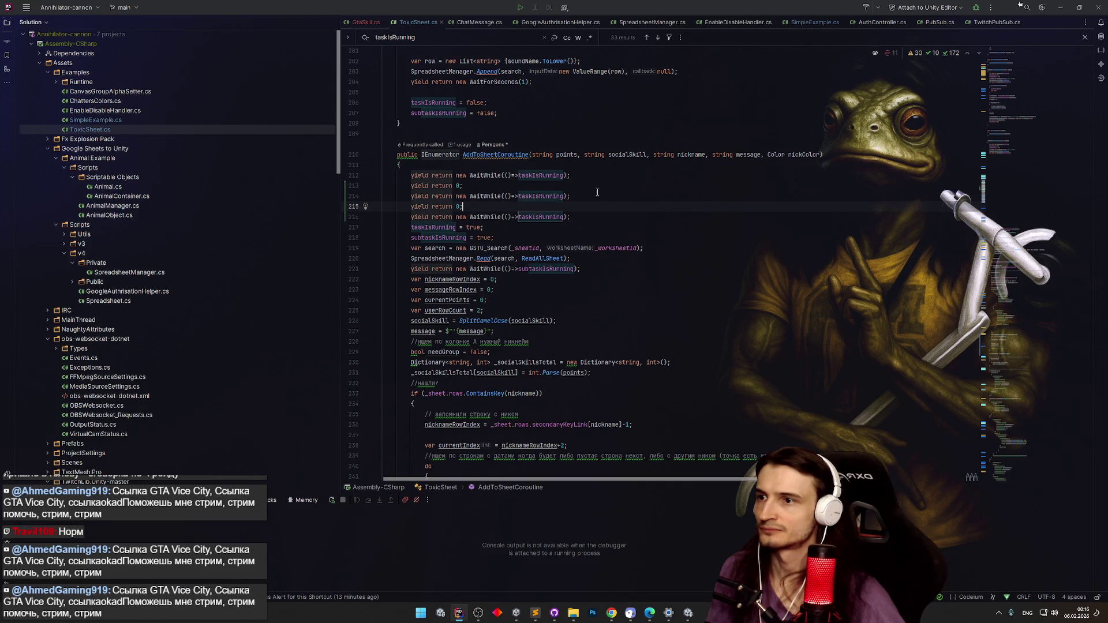
# Navigate from AddToSheetCoroutine's usage to the call site of StartAddToSheet.
pyautogui.scroll(3, 596, 191)
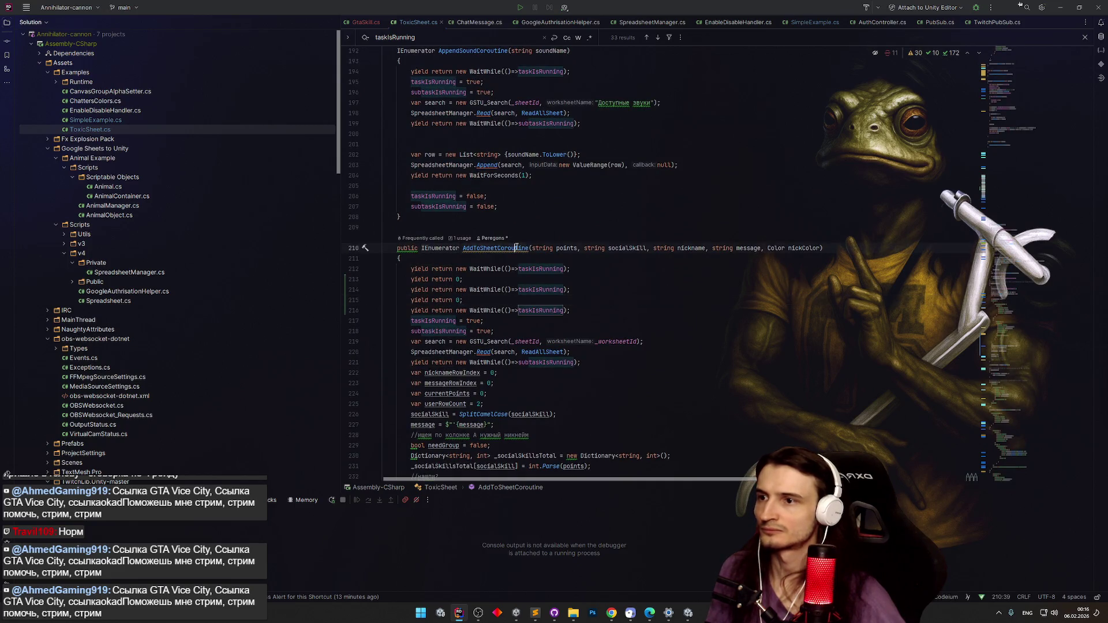
pyautogui.keyDown('ctrl'); pyautogui.click(518, 248); pyautogui.keyUp('ctrl')
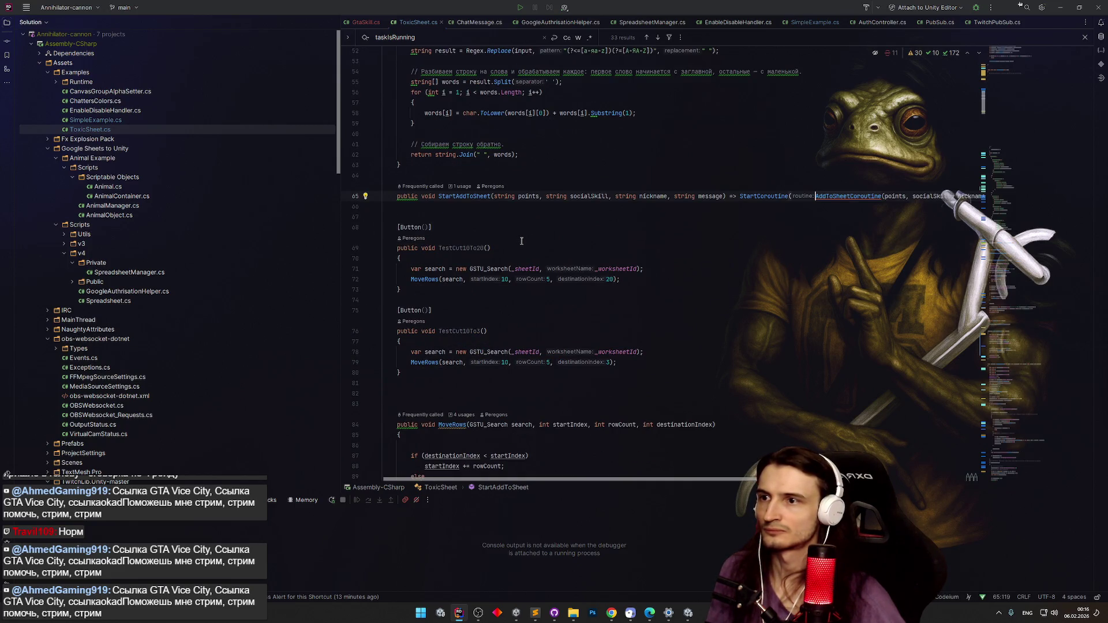
pyautogui.keyDown('ctrl'); pyautogui.click(476, 196); pyautogui.keyUp('ctrl')
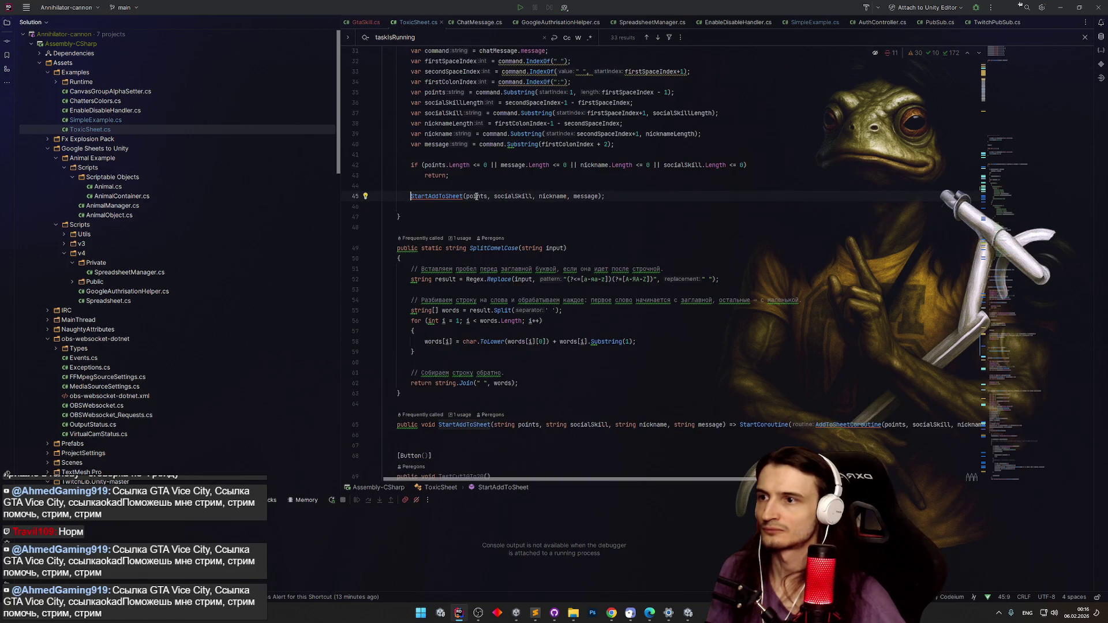